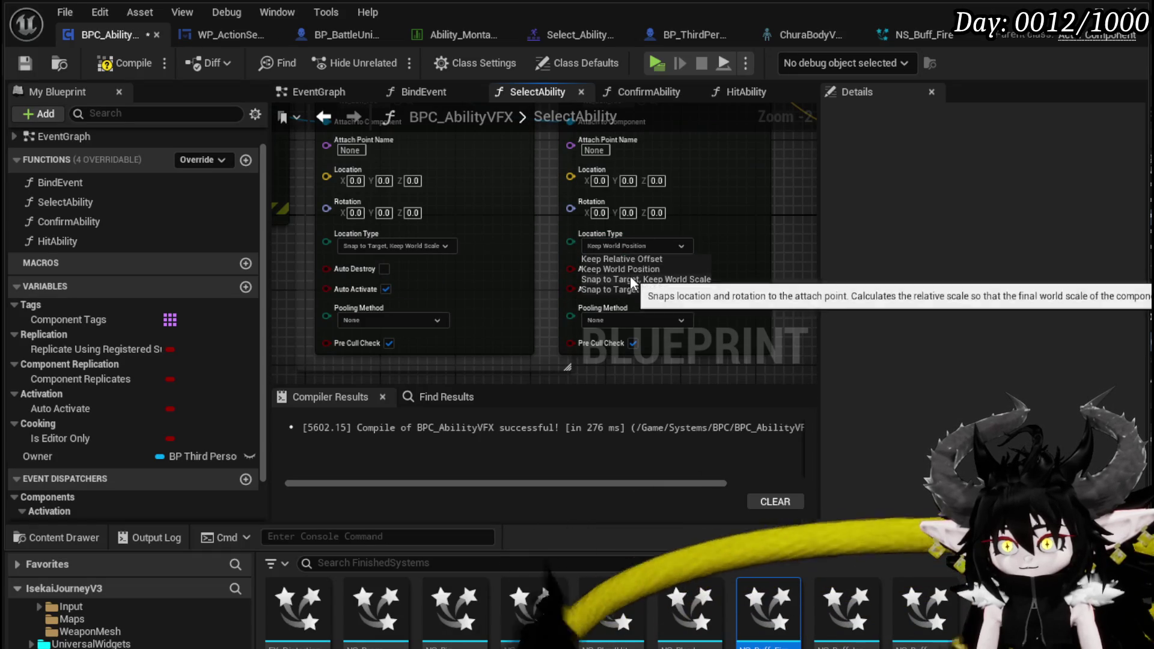
Attach the right-hand effect with Snap to Target and Keep World Scale, compile, save, and play-test
left_click(629, 277)
left_click(123, 63)
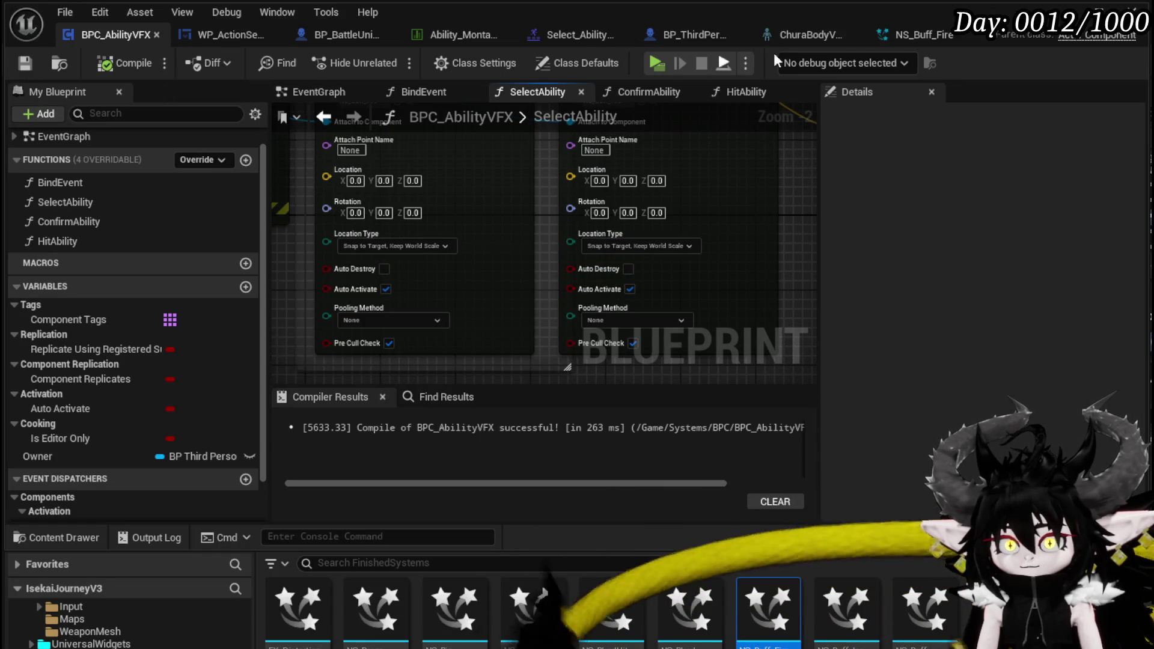
key("alt+Tab")
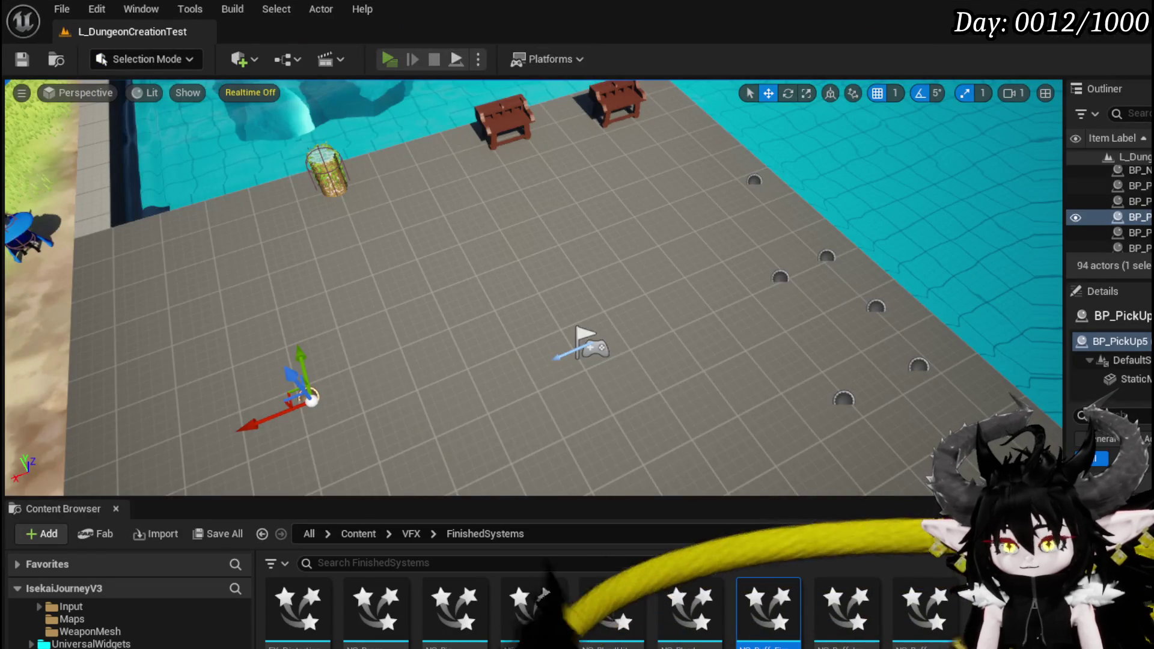
key("alt+p")
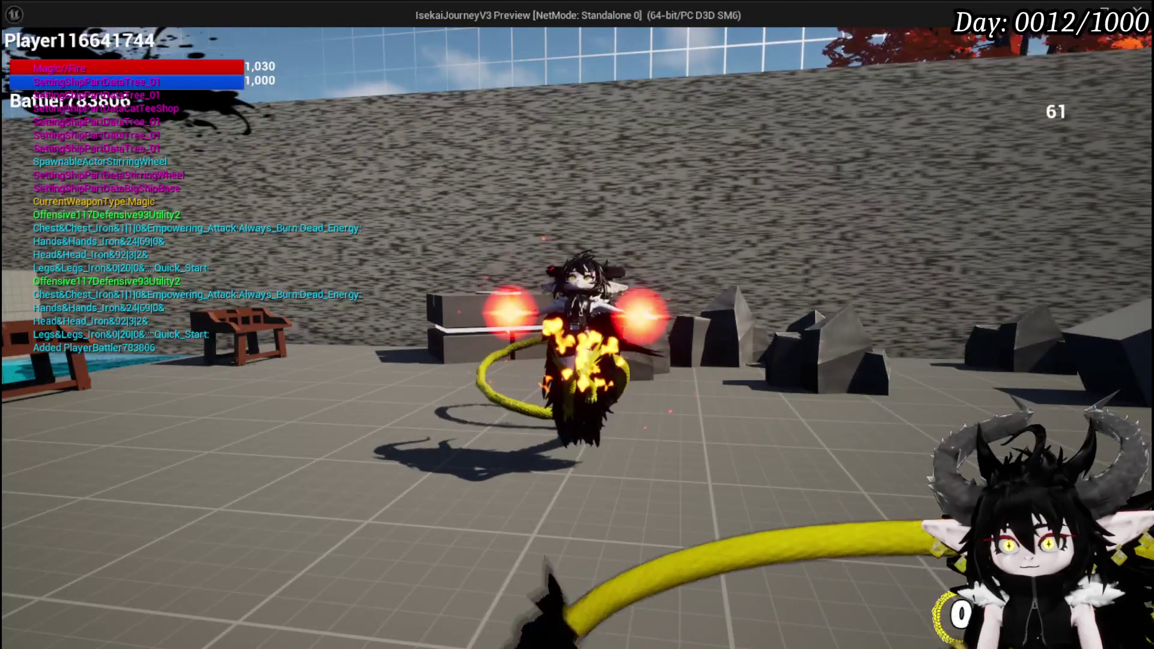
key("w")
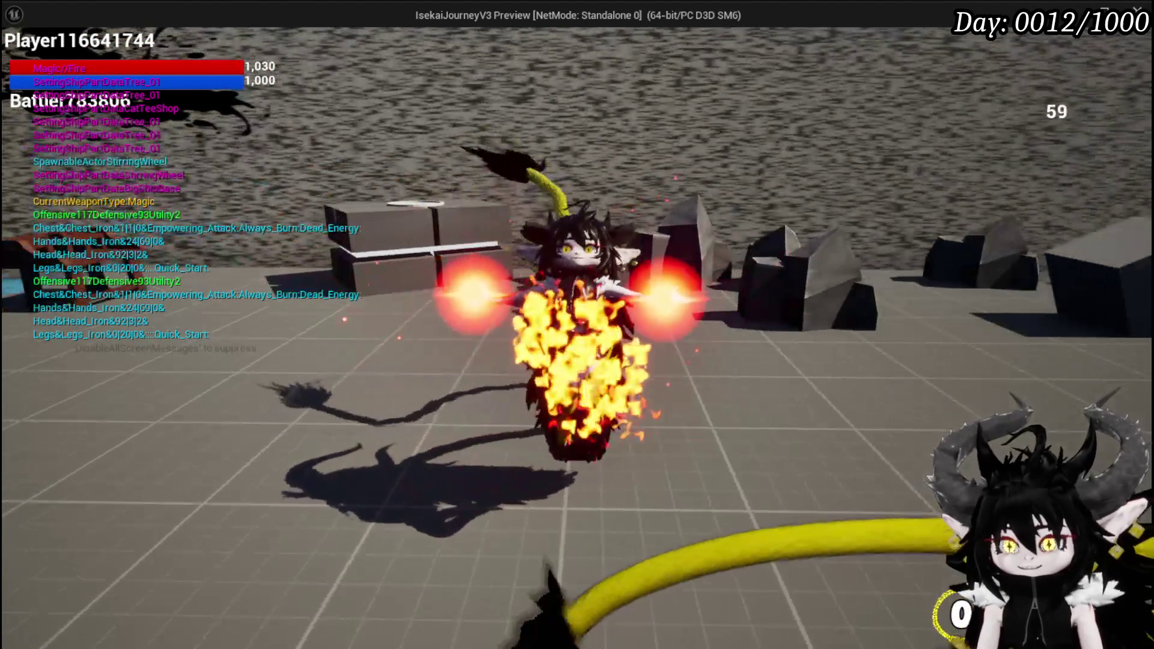
key("Escape")
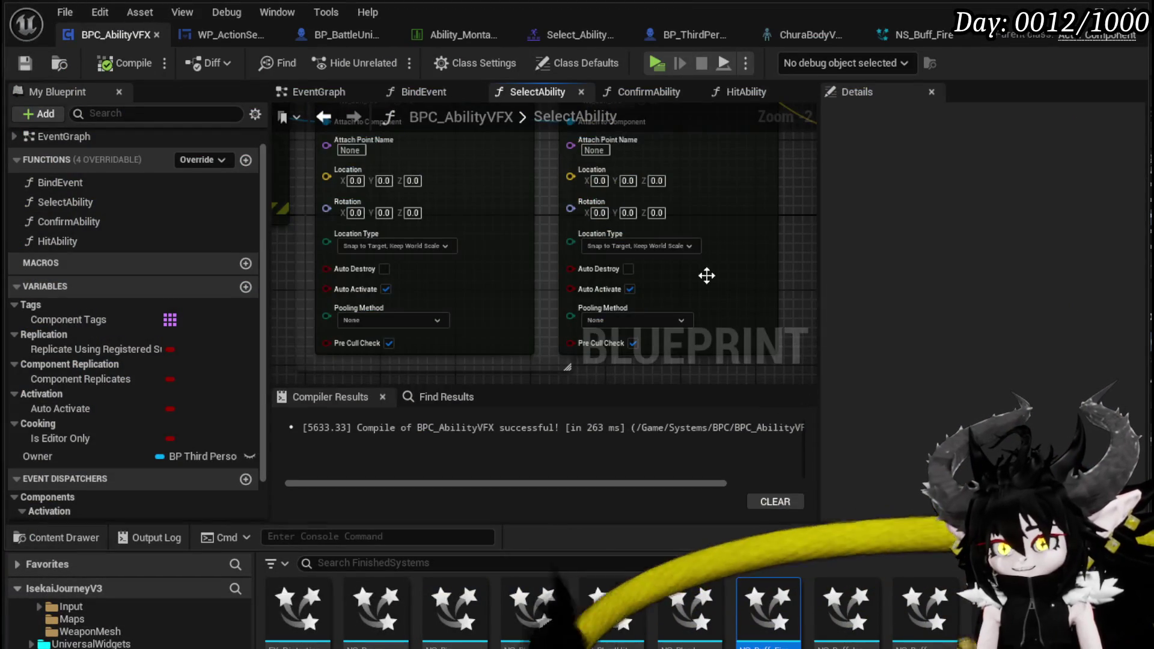
Stack the two Set Niagara Variable nodes neatly, one below the other
scroll(706, 275, "down", 2)
left_click_drag(618, 304, 491, 353)
mouse_move(619, 239)
left_mouse_down()
mouse_move(597, 153)
mouse_move(480, 200)
left_mouse_up()
mouse_move(640, 290)
left_mouse_down()
mouse_move(477, 291)
mouse_move(749, 299)
left_mouse_up()
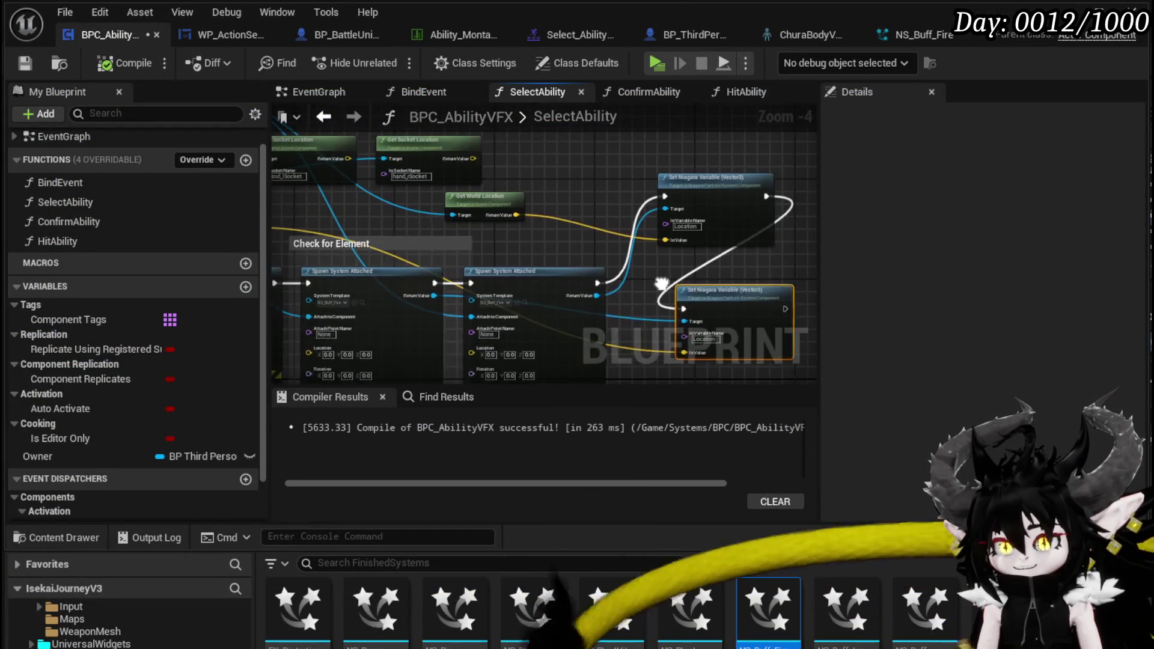
left_click_drag(372, 147, 504, 209)
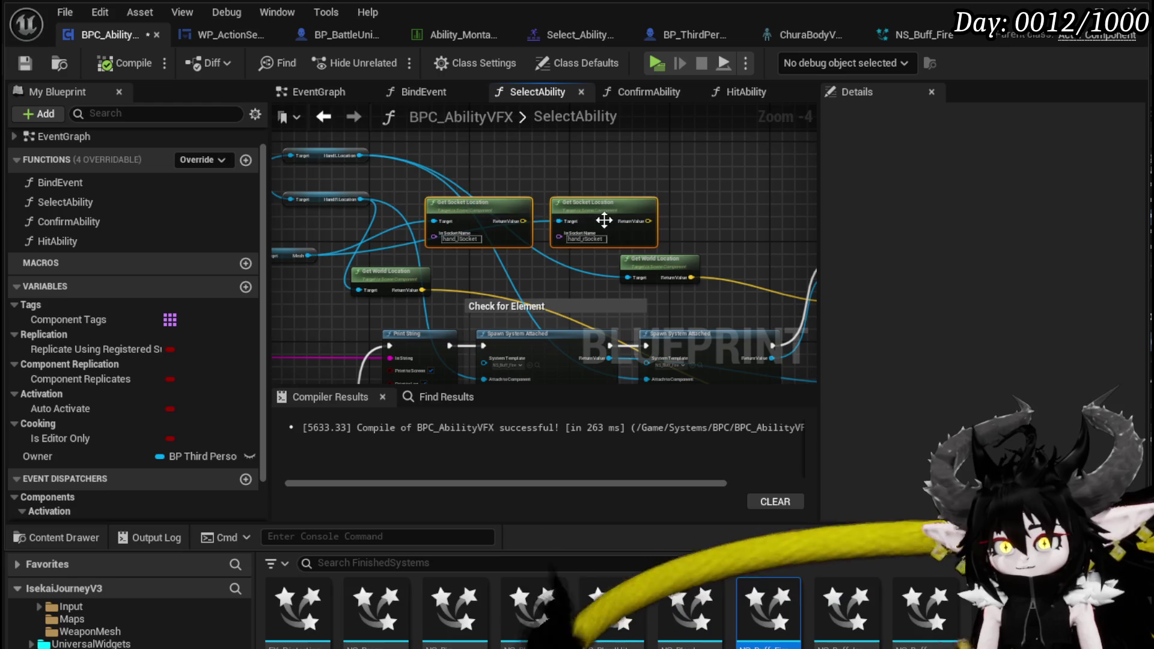
mouse_move(600, 218)
left_mouse_down()
mouse_move(465, 125)
mouse_move(632, 275)
mouse_move(540, 222)
left_mouse_up()
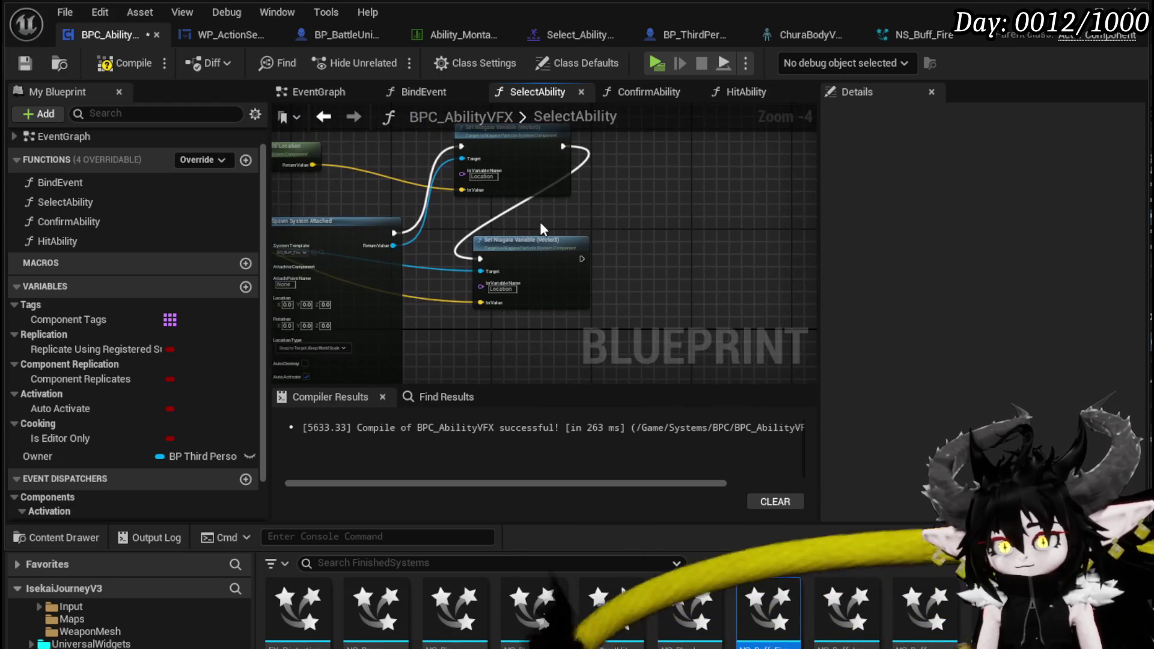
Add a Draw Debug Sphere node by searching 'Debug Sphere' in the graph's action list
right_click(623, 207)
type("Spawn a debug")
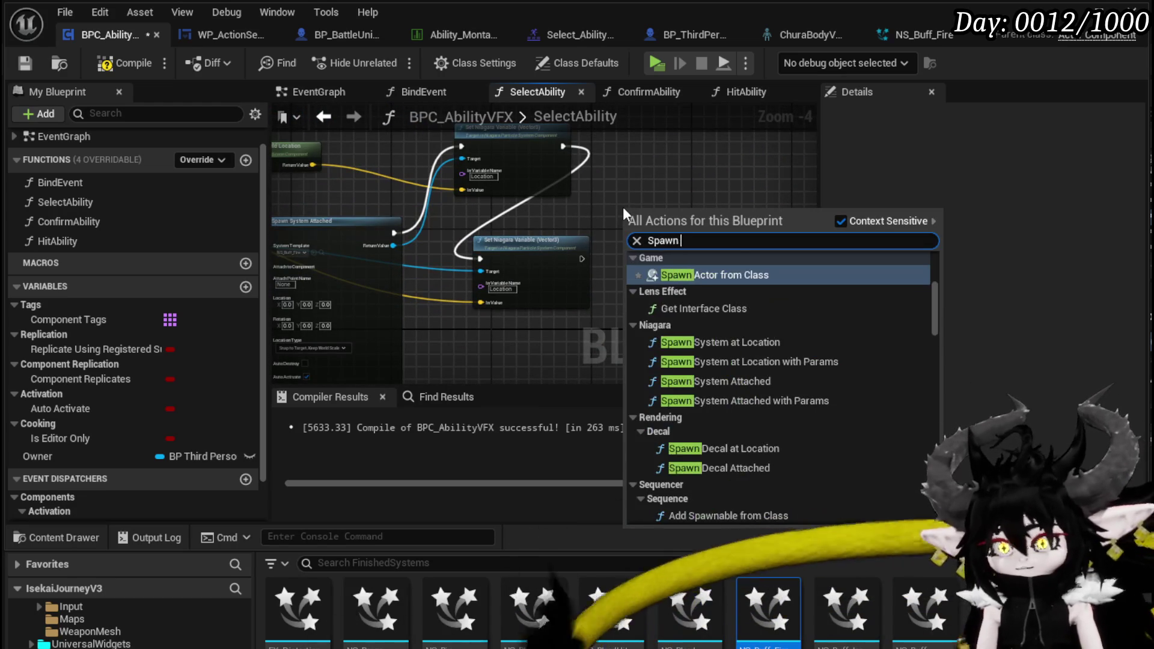
key("BackSpace")
key("BackSpace")
key("BackSpace")
type("Debug So")
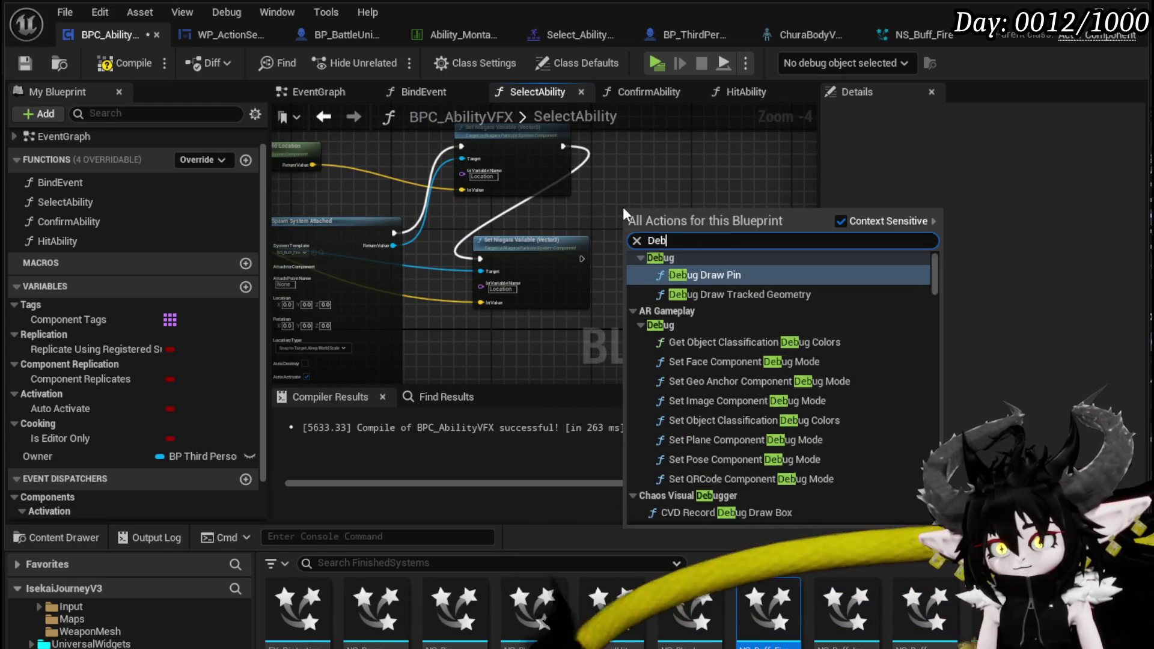
key("BackSpace")
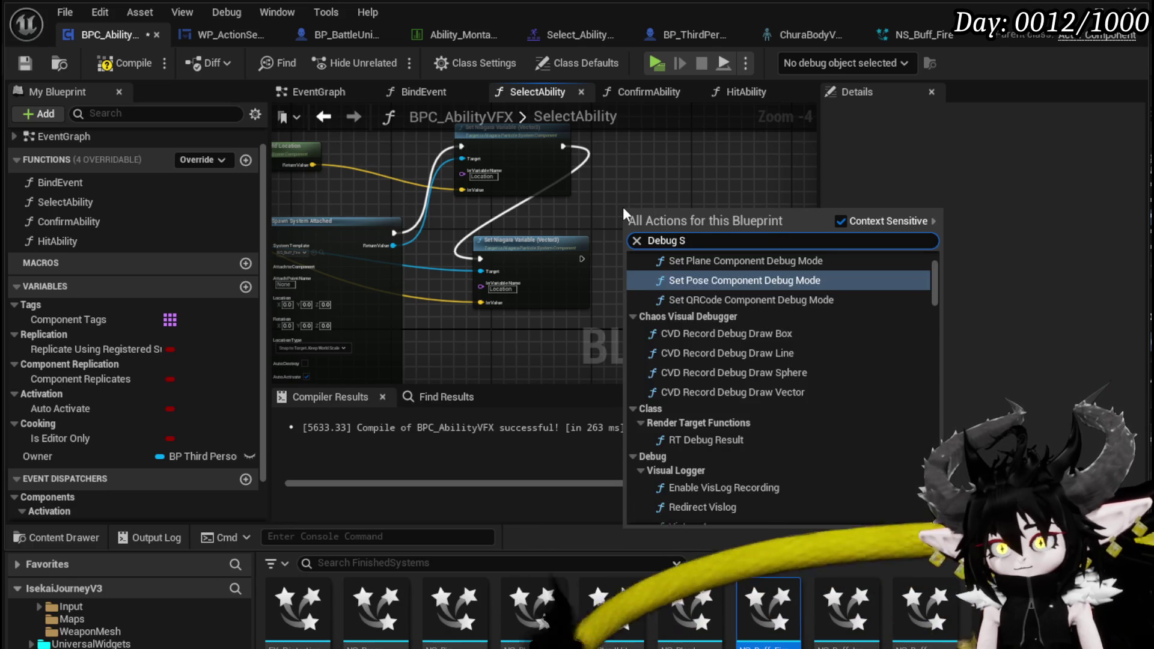
type("phere")
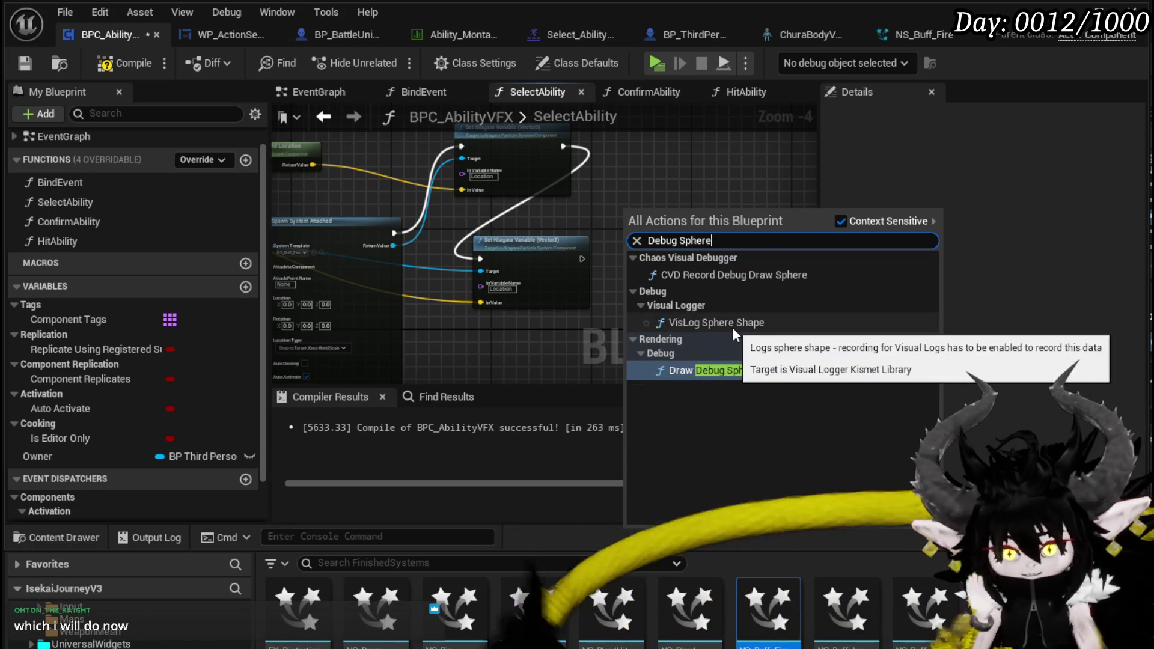
left_click(732, 370)
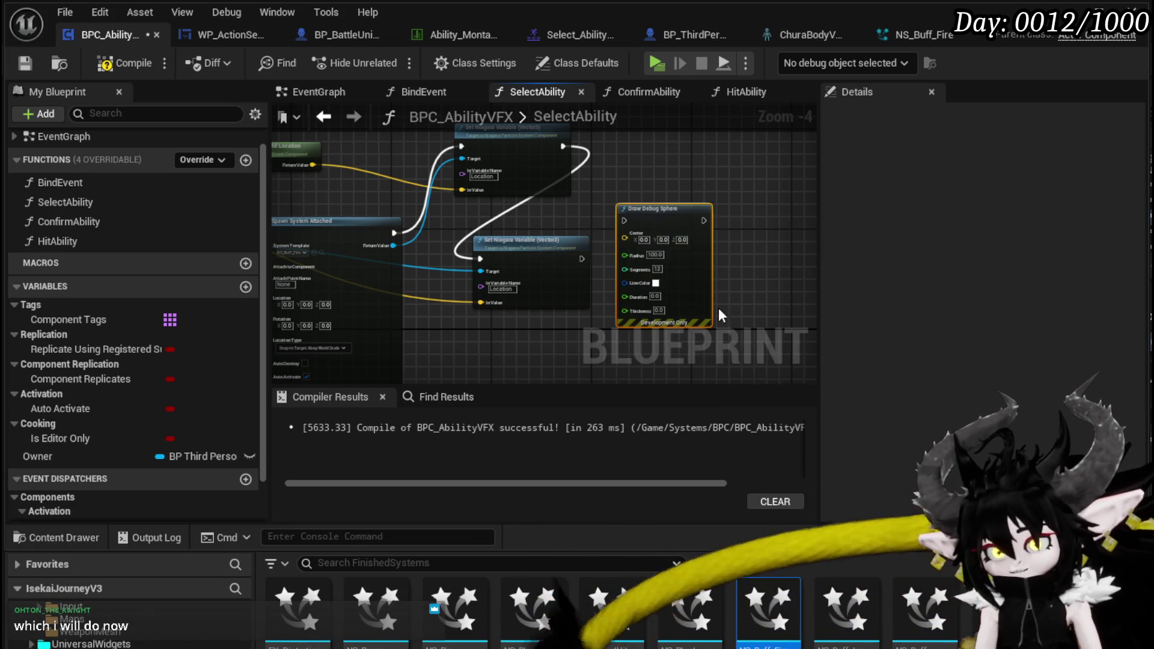
Wire Draw Debug Sphere after Set Niagara Variable, with Get World Location as its Center
left_click_drag(663, 222, 718, 191)
mouse_move(582, 259)
left_mouse_down()
mouse_move(651, 198)
mouse_move(685, 193)
left_mouse_up()
mouse_move(317, 165)
left_mouse_down()
mouse_move(528, 233)
mouse_move(752, 229)
left_mouse_up()
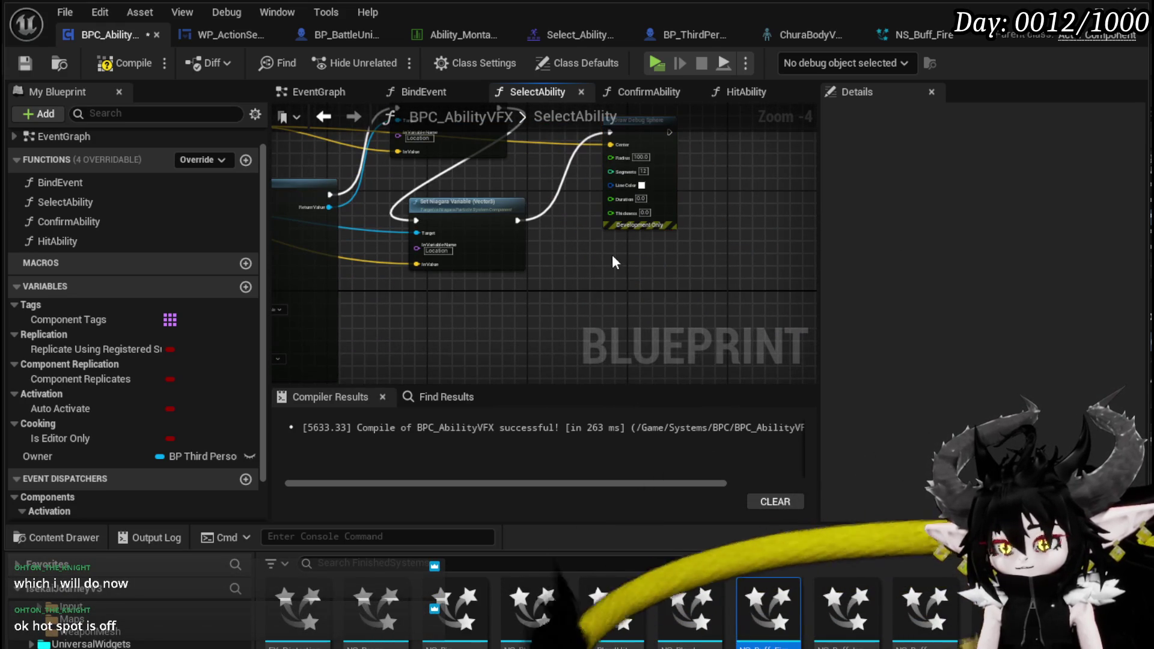
Duplicate the sphere node, chaining the copy after it and centring it on the other hand's location
key("ctrl+c")
key("ctrl+v")
left_click_drag(670, 132, 607, 309)
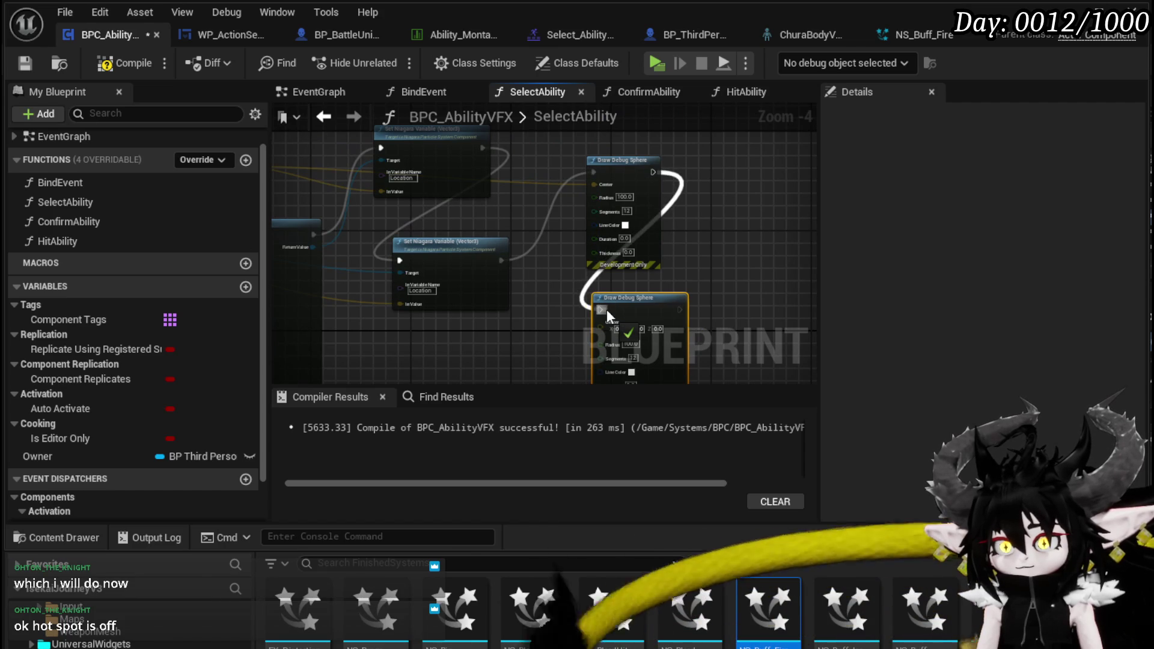
left_click_drag(406, 236, 598, 263)
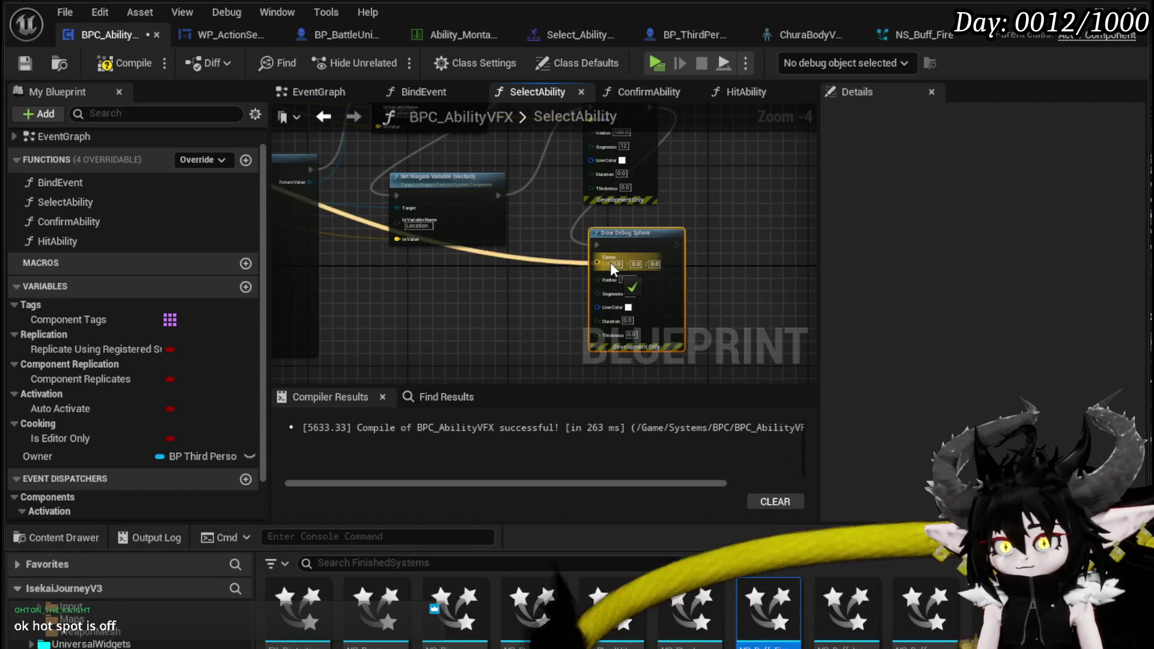
scroll(610, 262, "up", 3)
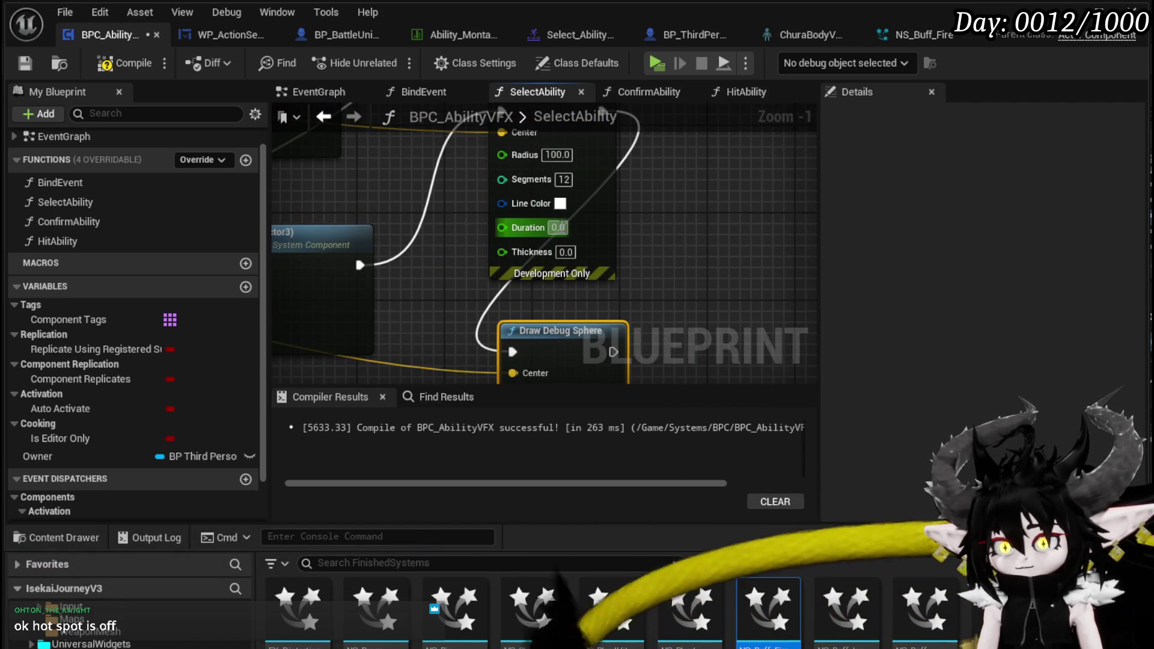
left_click_drag(671, 277, 681, 120)
Give the debug spheres a Duration of 20 and Thickness of 1.0, then compile
left_click(593, 308)
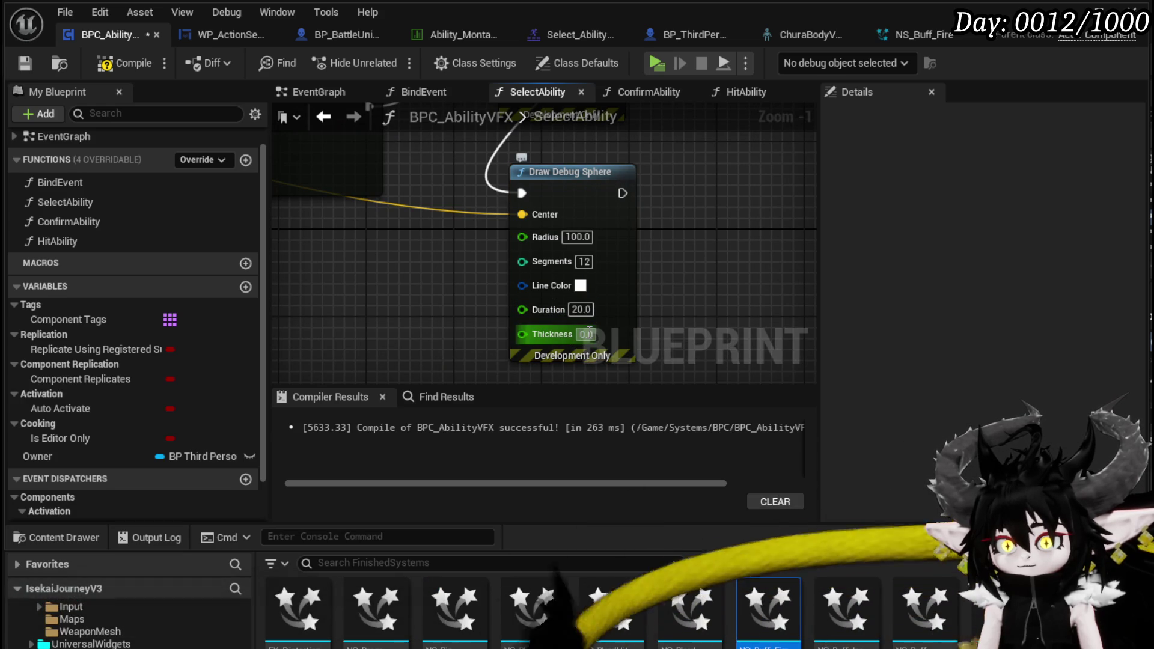
type("1")
left_click_drag(680, 215, 591, 233)
type("1")
key("Return")
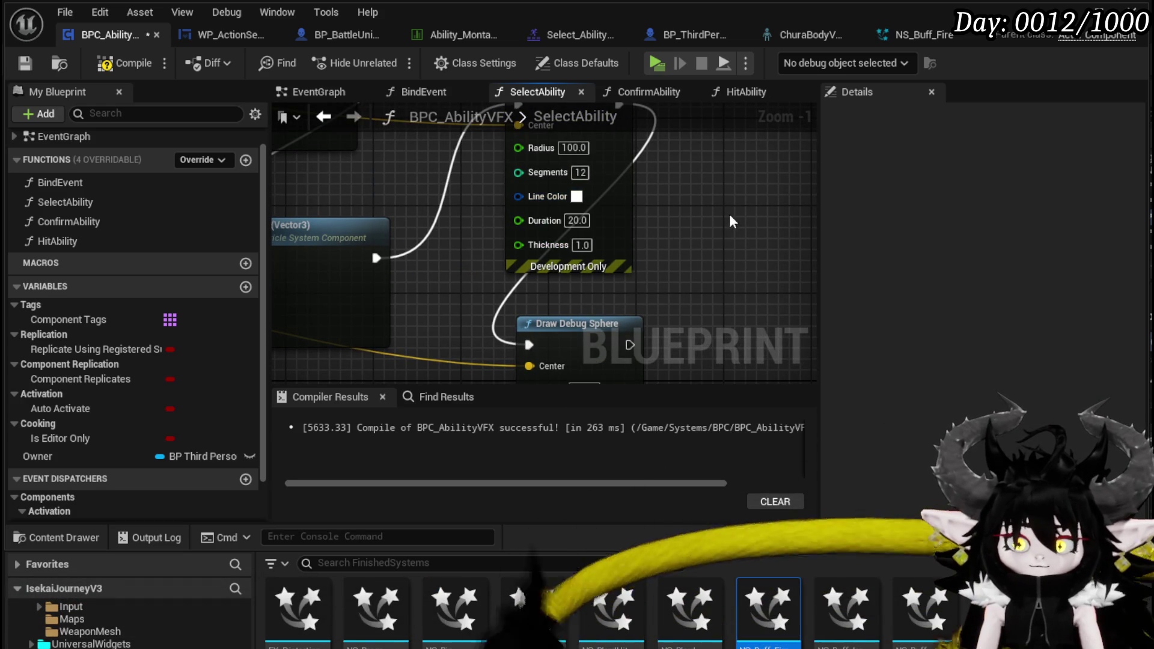
scroll(730, 214, "down", 2)
left_click(123, 63)
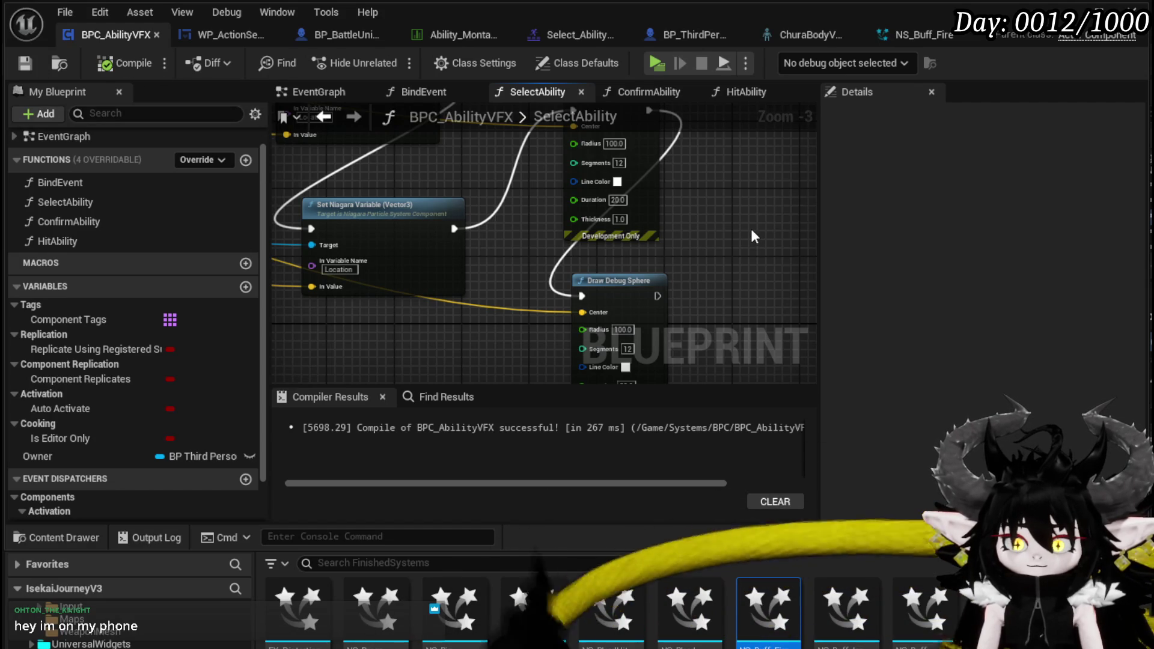
Delete the Mesh getter node, save the blueprint, and start a play-test
scroll(749, 225, "down", 1)
mouse_move(749, 226)
left_mouse_down()
mouse_move(594, 279)
mouse_move(700, 285)
left_mouse_up()
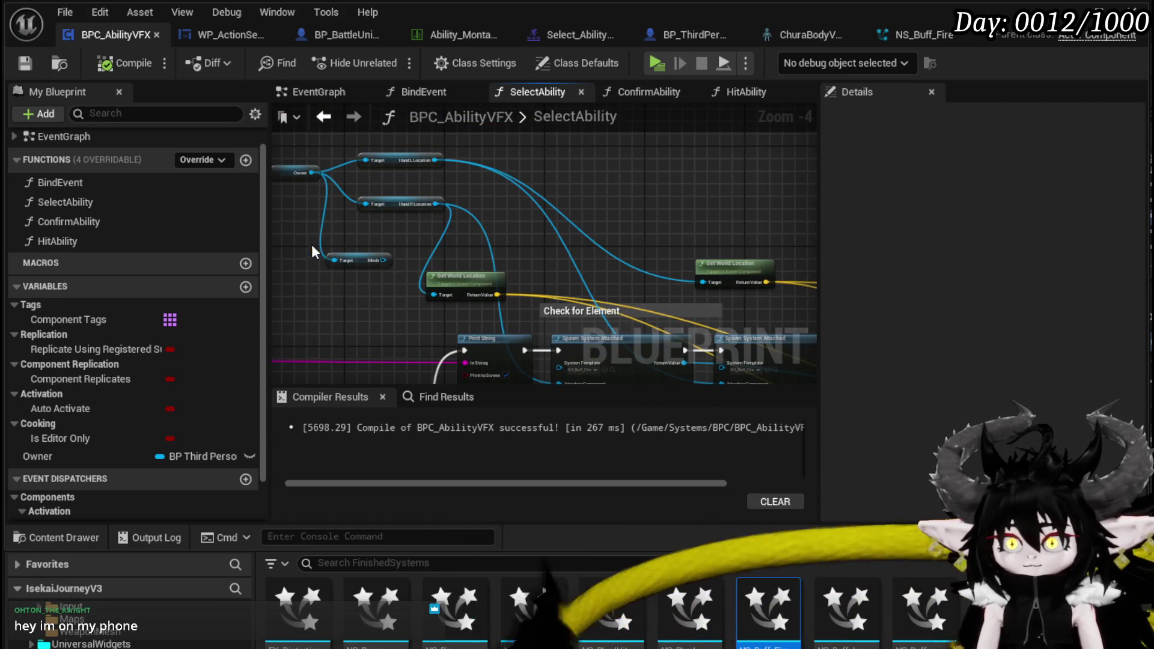
left_click(357, 260)
key("Delete")
left_click_drag(550, 240, 333, 138)
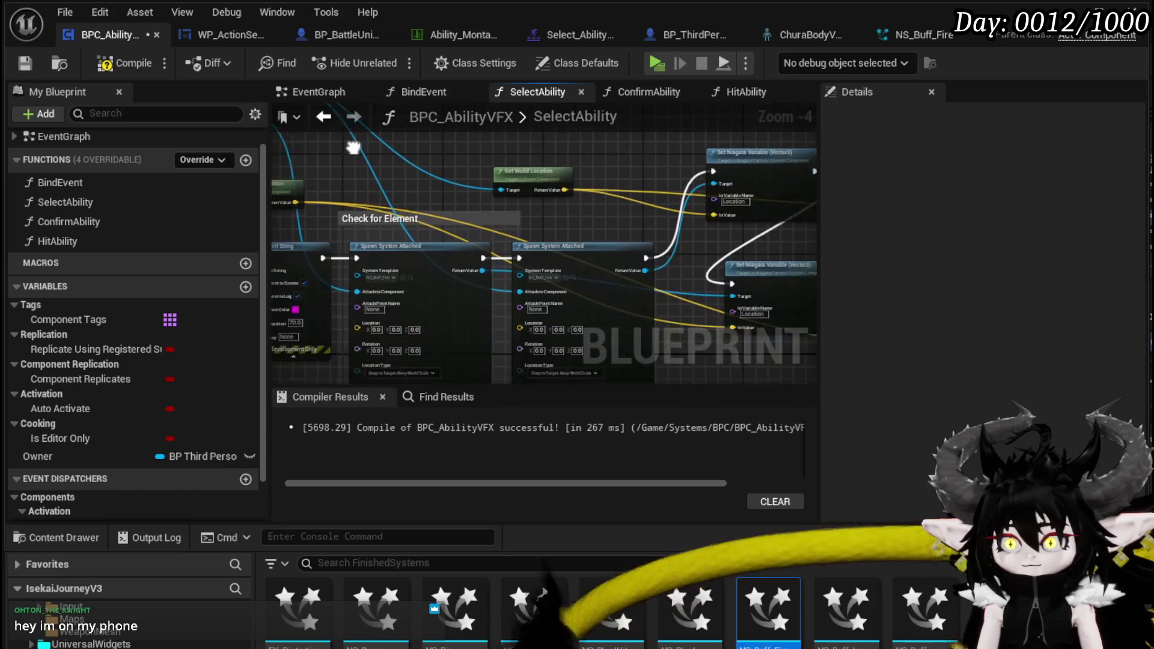
left_click(24, 68)
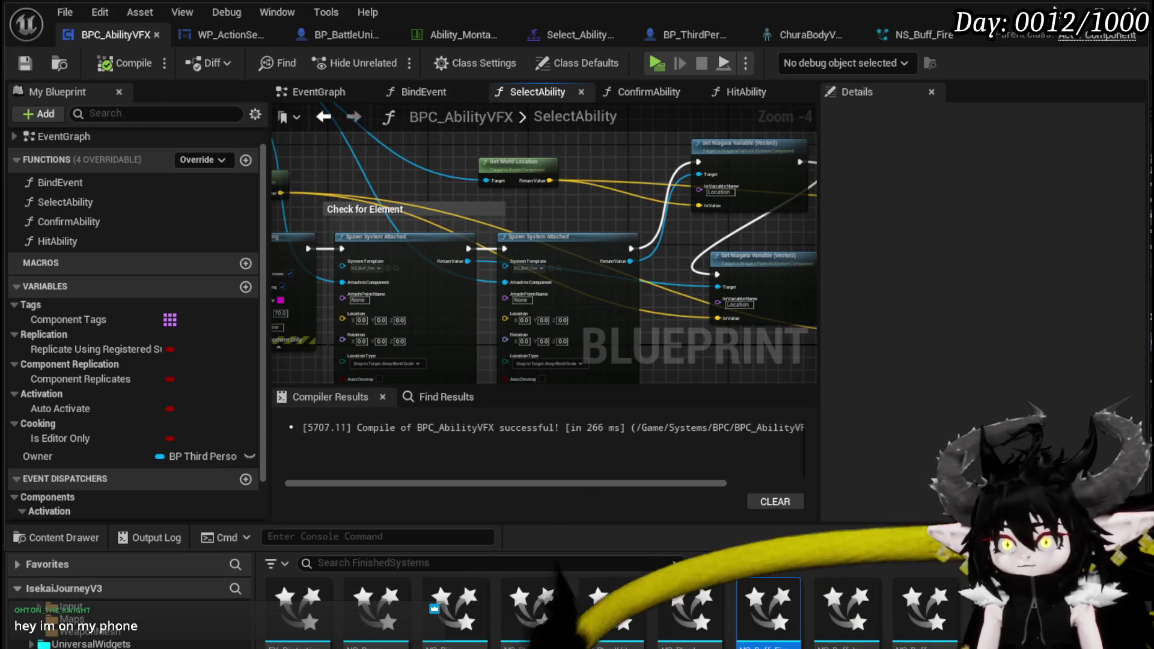
key("alt+p")
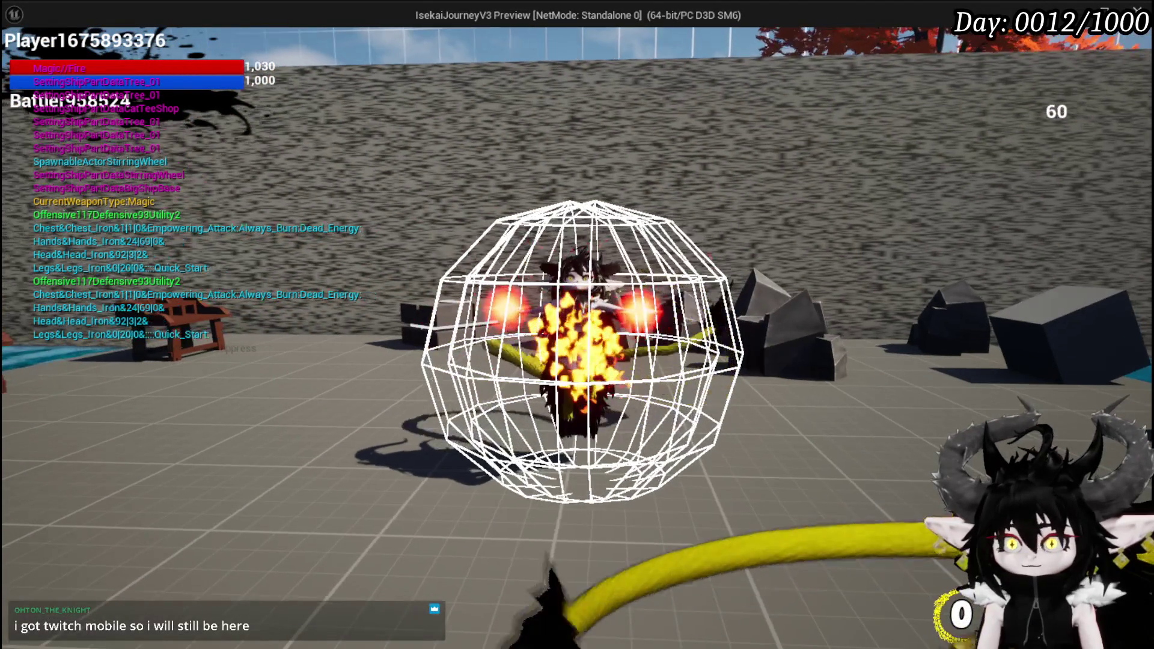
Stop the play-test and change the Draw Debug Sphere Radius from 100.0 to 5.0
key("Escape")
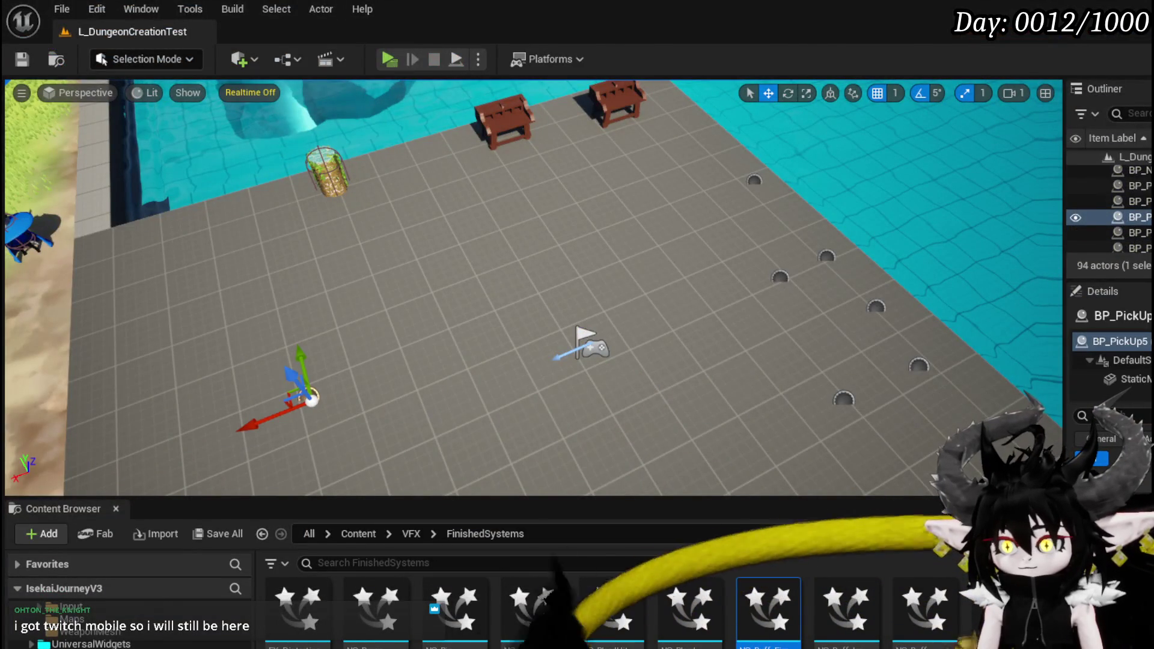
key("alt+Tab")
scroll(445, 282, "up", 5)
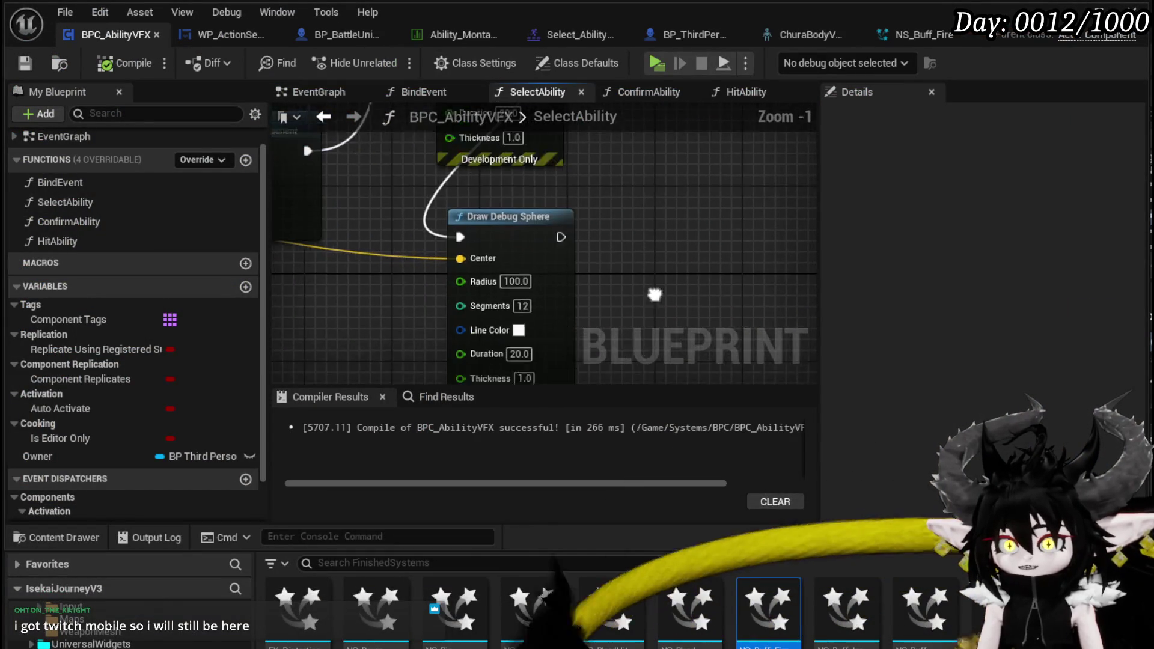
left_click(655, 240)
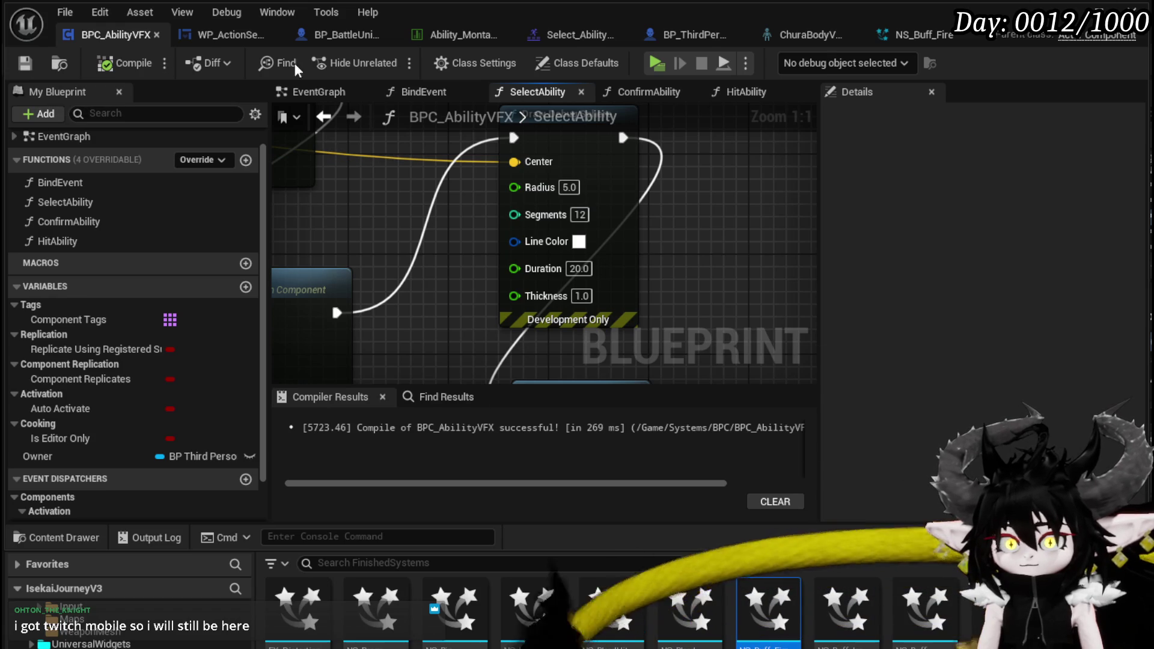
key("alt+Tab")
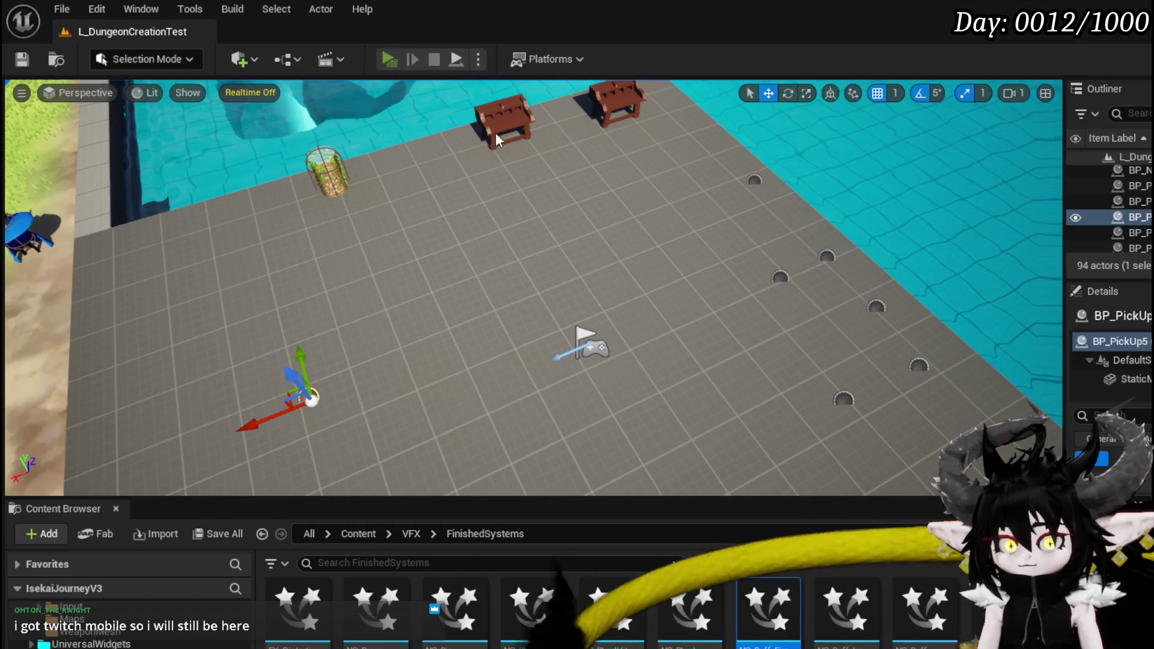
Cast the fire ability with E in the play-test, then stop it and save the level
key("alt+Tab")
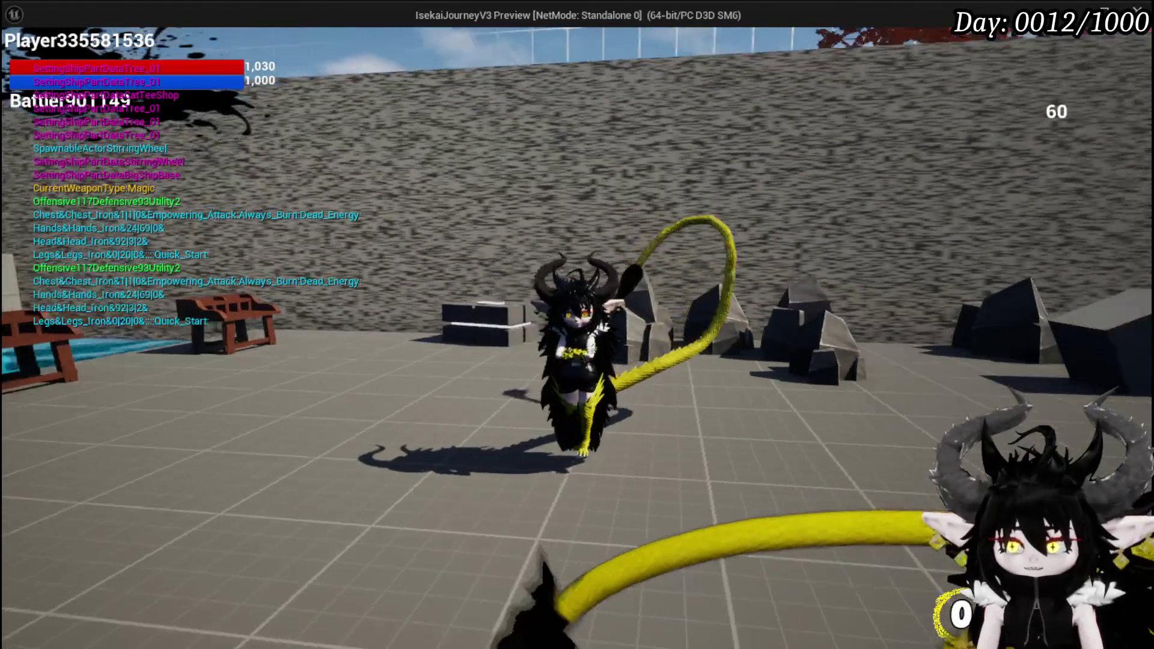
key("e")
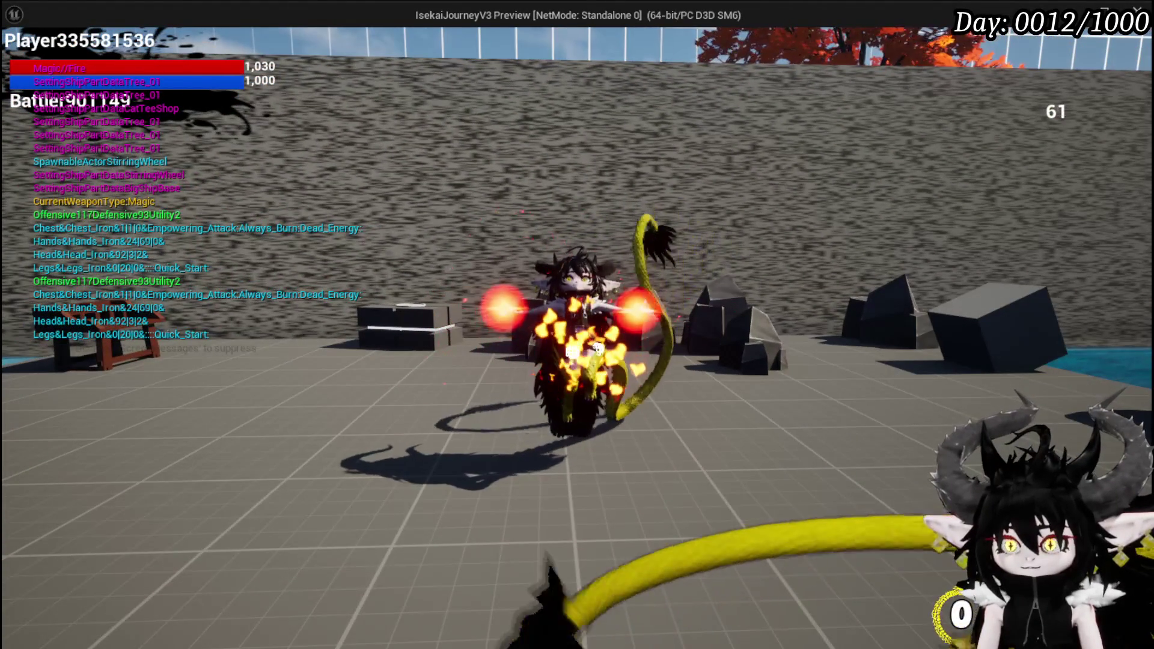
scroll(577, 325, "up", 5)
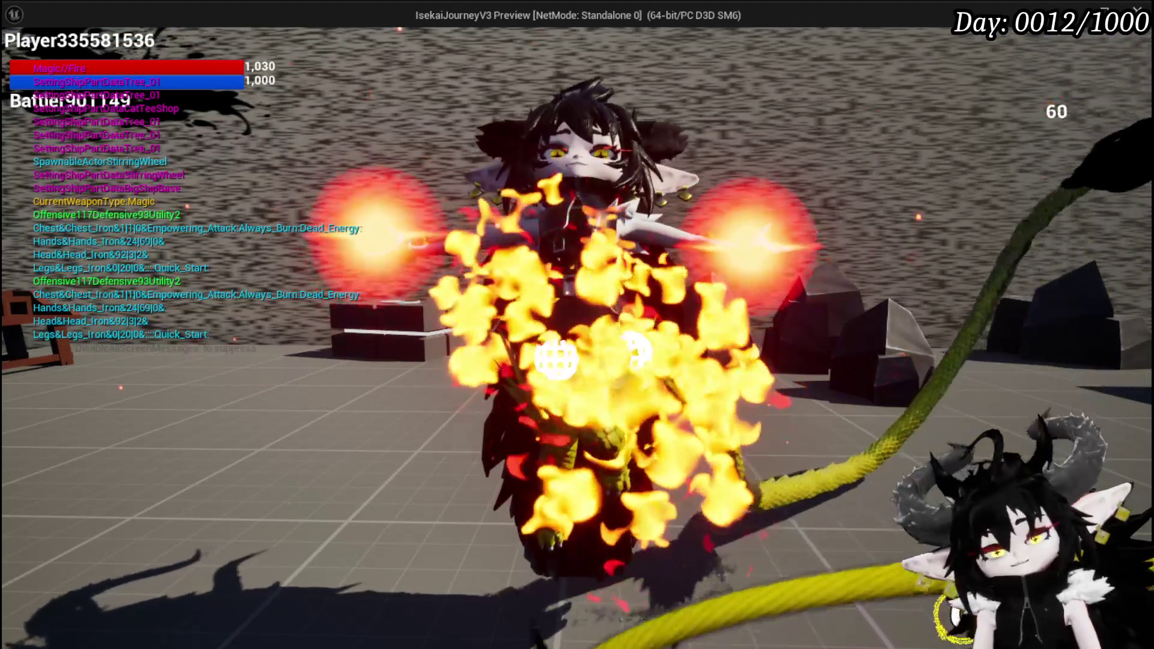
key("Escape")
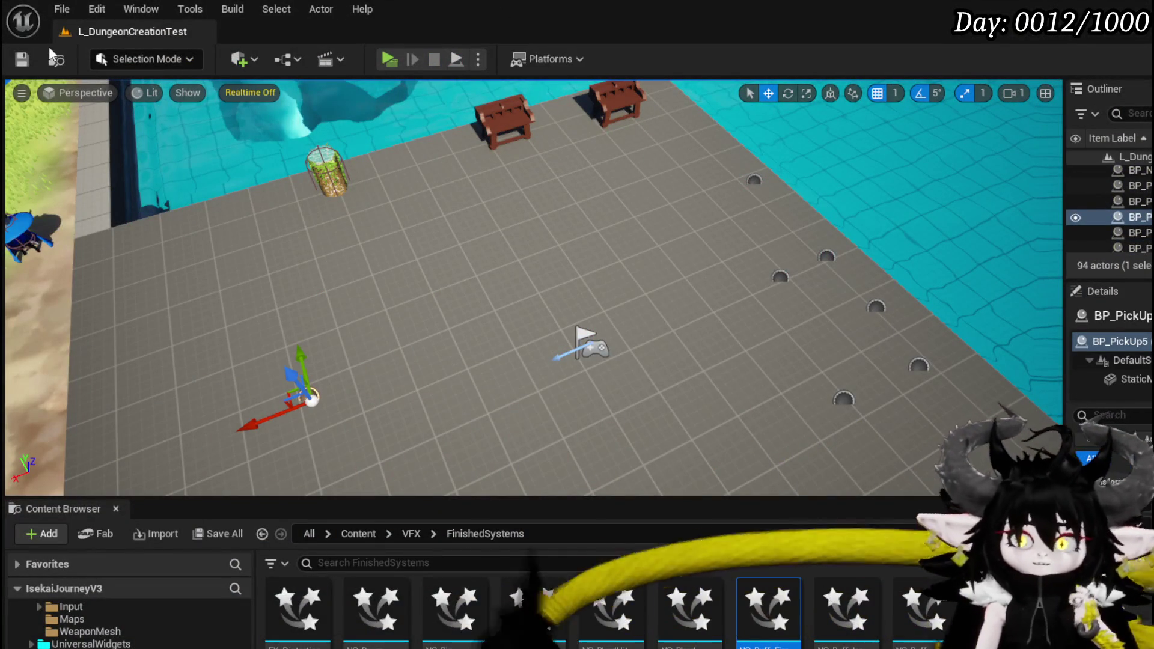
key("ctrl+s")
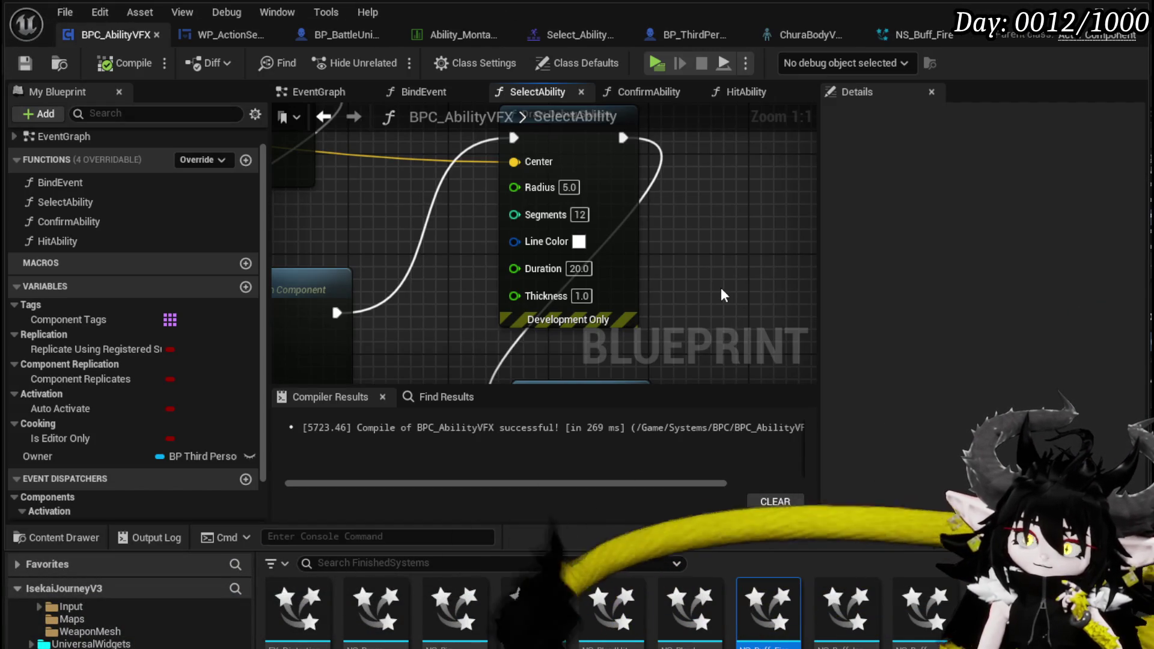
scroll(720, 287, "down", 4)
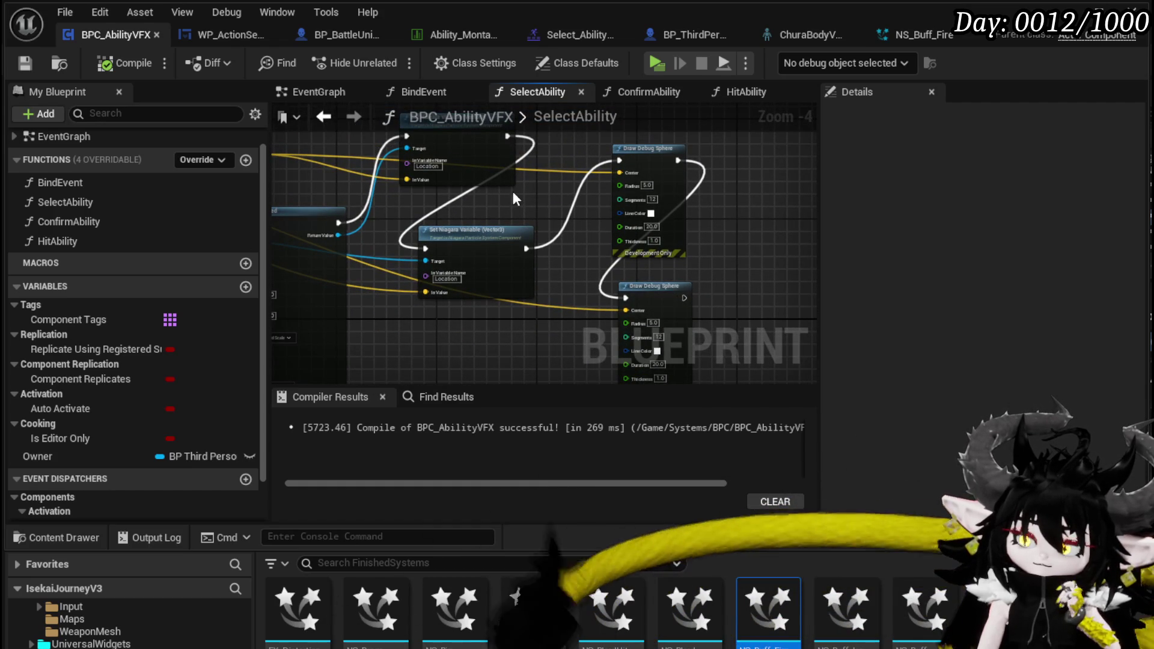
Open NS_Buff_Fire and inspect the first emitter's Initialize Particle settings
left_click(913, 40)
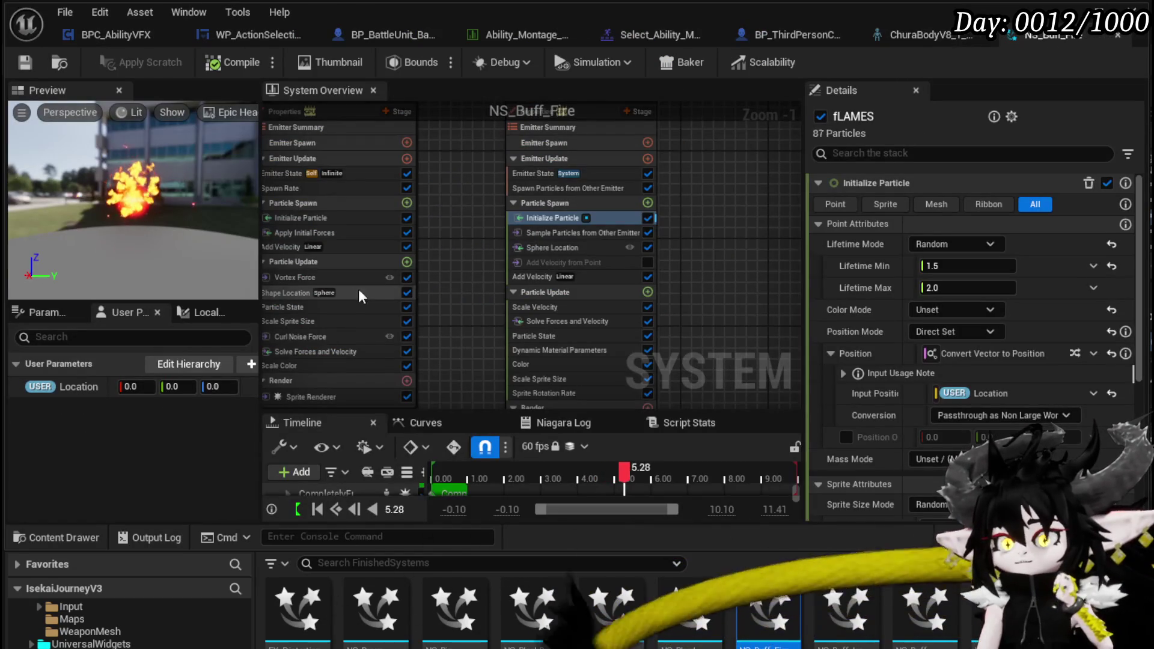
left_click_drag(425, 241, 564, 243)
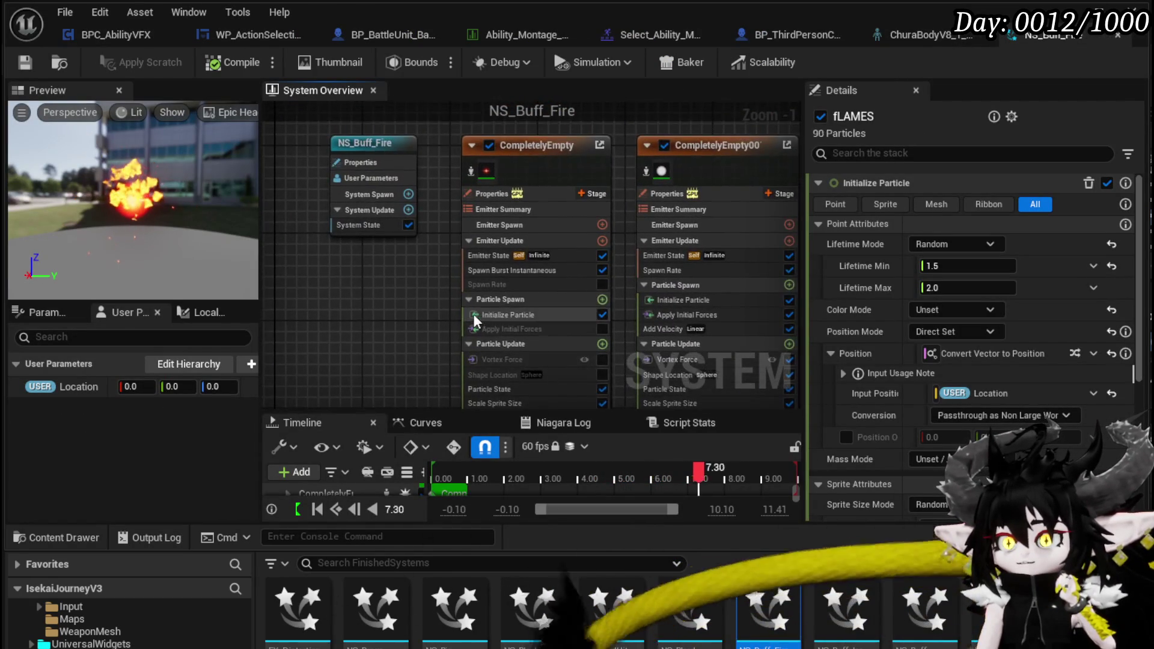
scroll(473, 314, "up", 2)
mouse_move(360, 271)
left_mouse_down()
mouse_move(304, 260)
mouse_move(291, 330)
mouse_move(309, 253)
mouse_move(308, 264)
left_mouse_up()
left_click(404, 274)
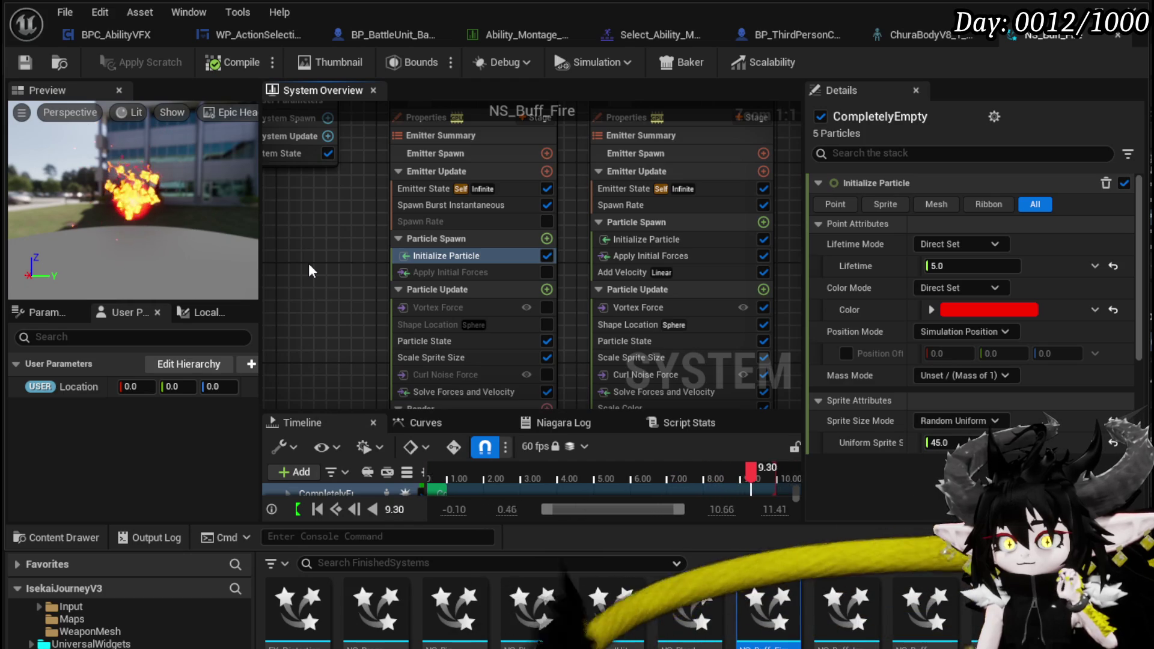
Review the emitter's Summary, Properties, Emitter Spawn and Emitter Update, then list Emitter Update modules
left_click_drag(309, 263, 314, 299)
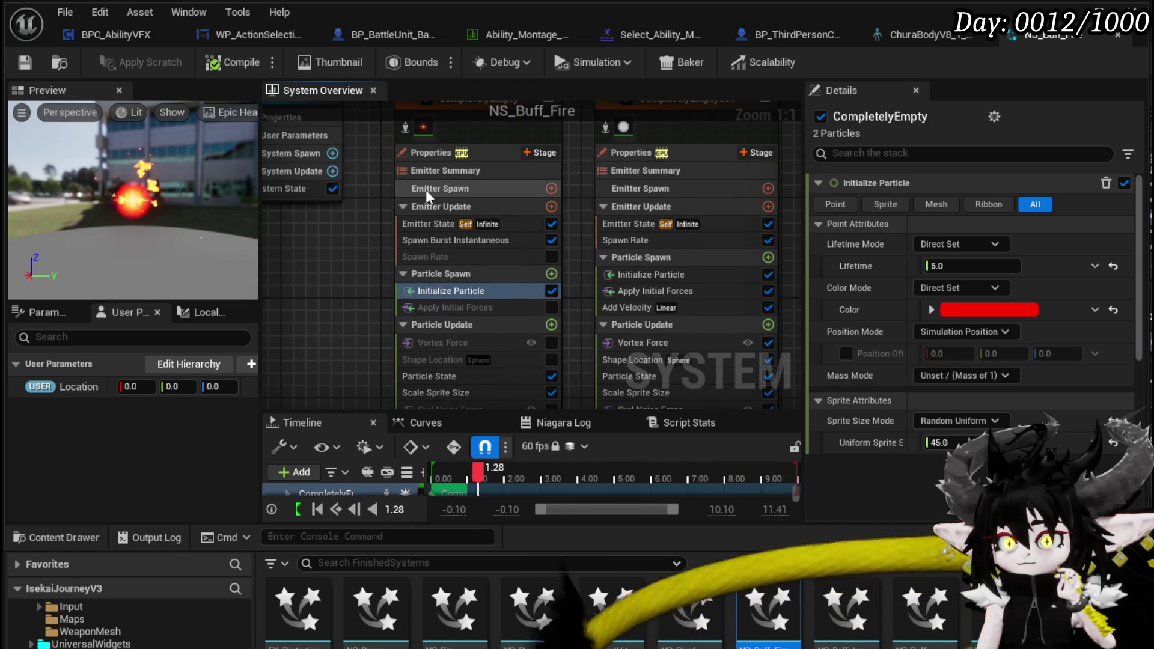
left_click(438, 170)
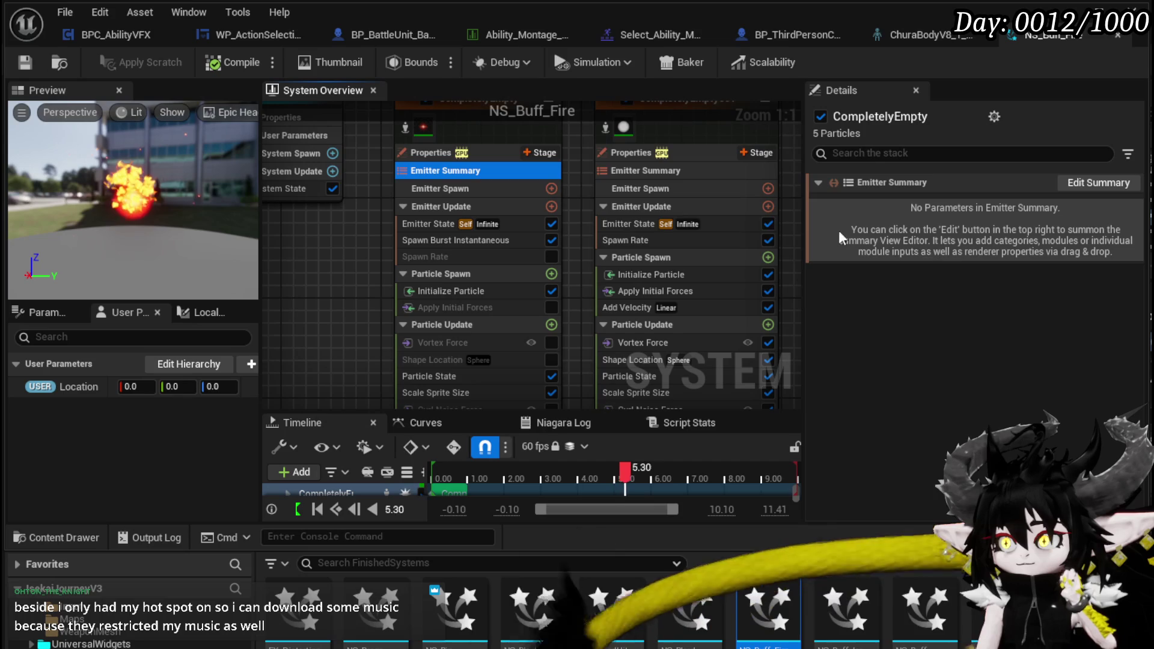
left_click(470, 156)
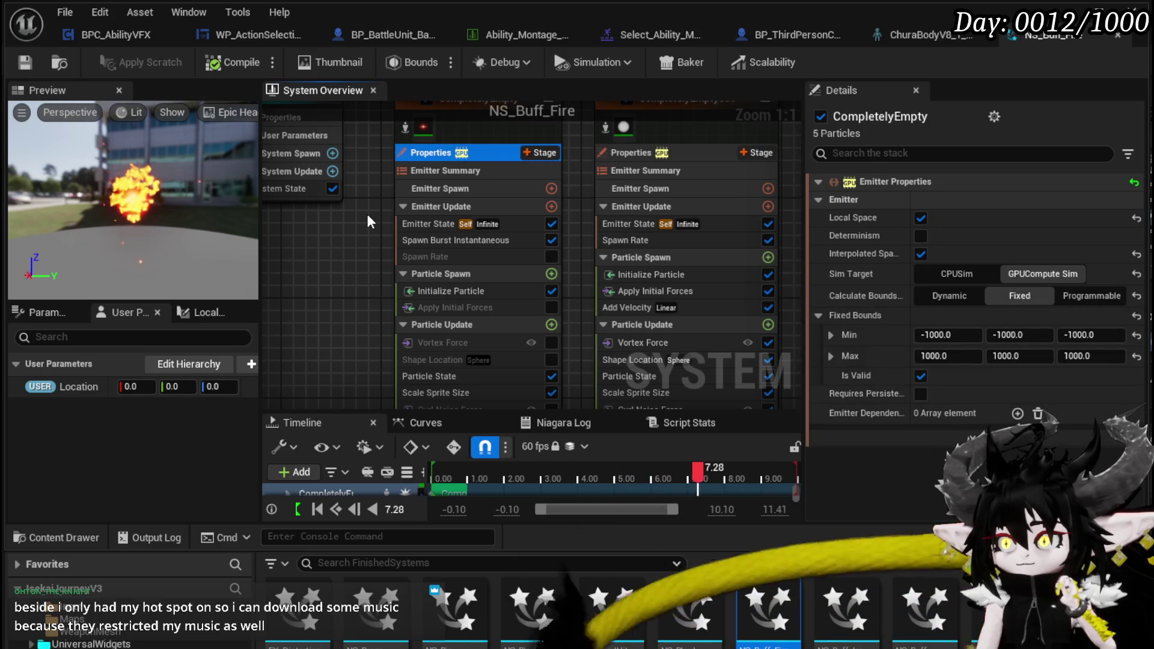
left_click(457, 193)
left_click(523, 206)
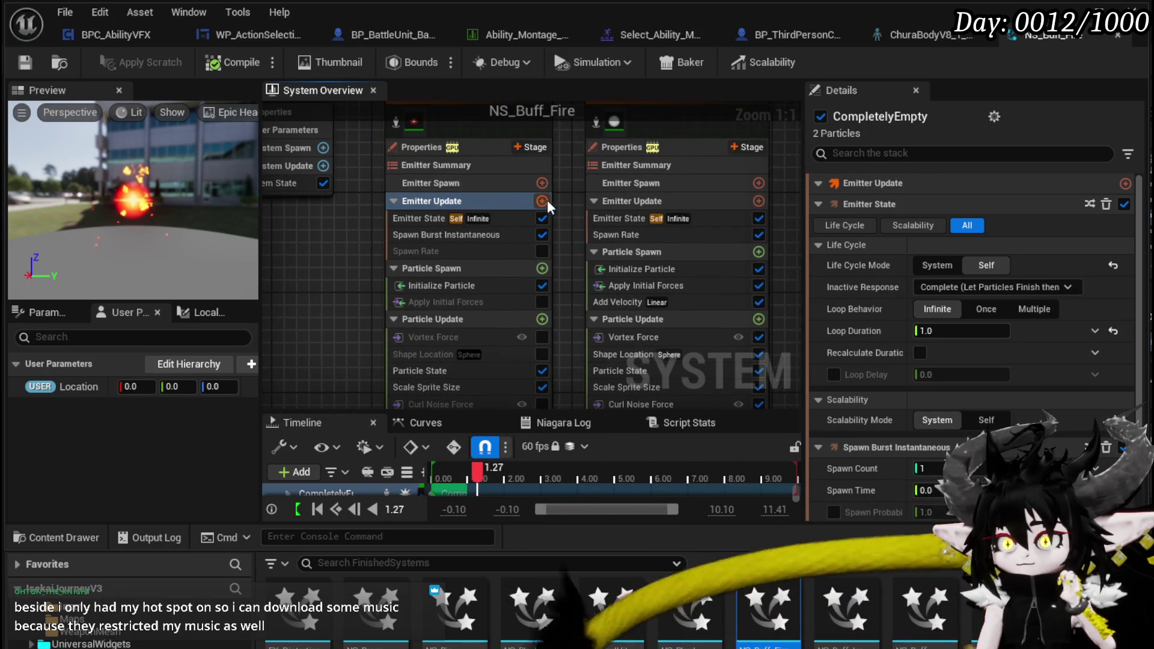
left_click(506, 194)
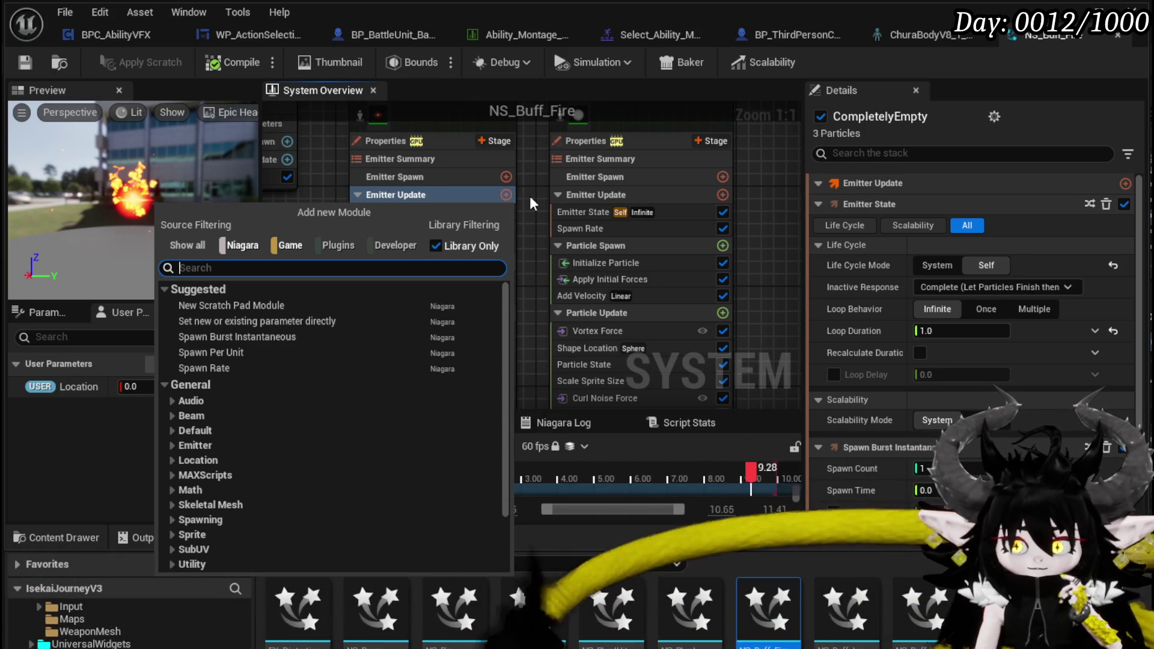
Reset the fLAMES Initialize Particle Position to 0, 0, 0
mouse_move(528, 196)
left_mouse_down()
mouse_move(542, 221)
mouse_move(681, 225)
mouse_move(621, 217)
left_mouse_up()
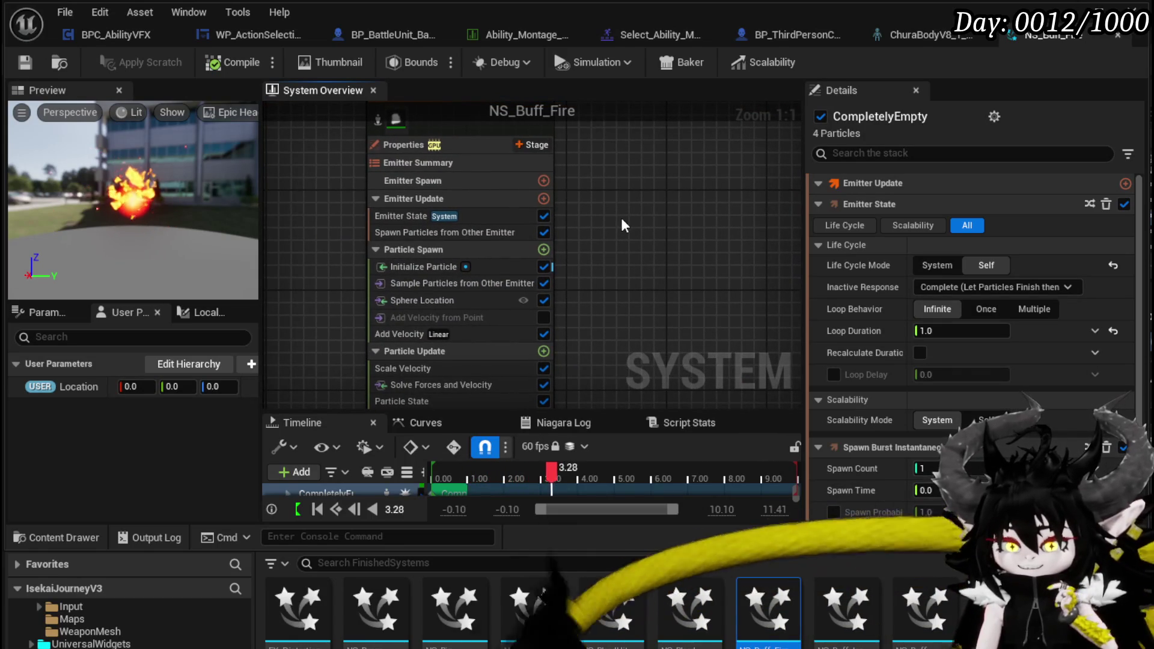
mouse_move(621, 217)
left_mouse_down()
mouse_move(682, 198)
mouse_move(471, 243)
mouse_move(447, 229)
mouse_move(474, 232)
left_mouse_up()
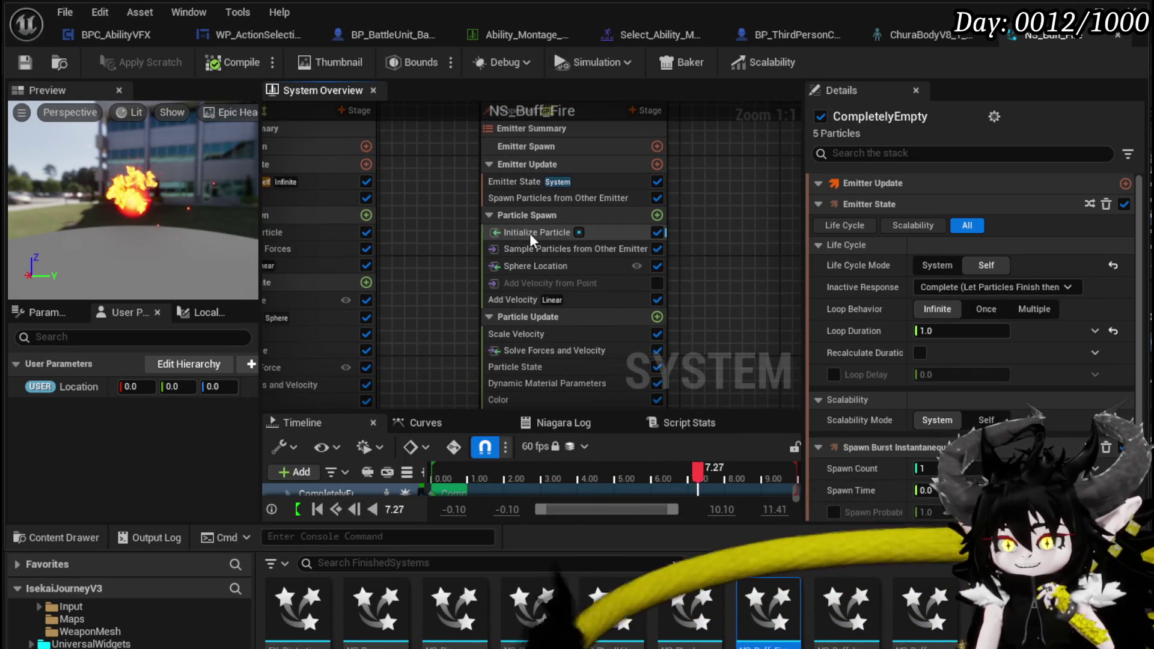
left_click(529, 233)
mouse_move(406, 240)
left_mouse_down()
mouse_move(428, 223)
mouse_move(445, 251)
left_mouse_up()
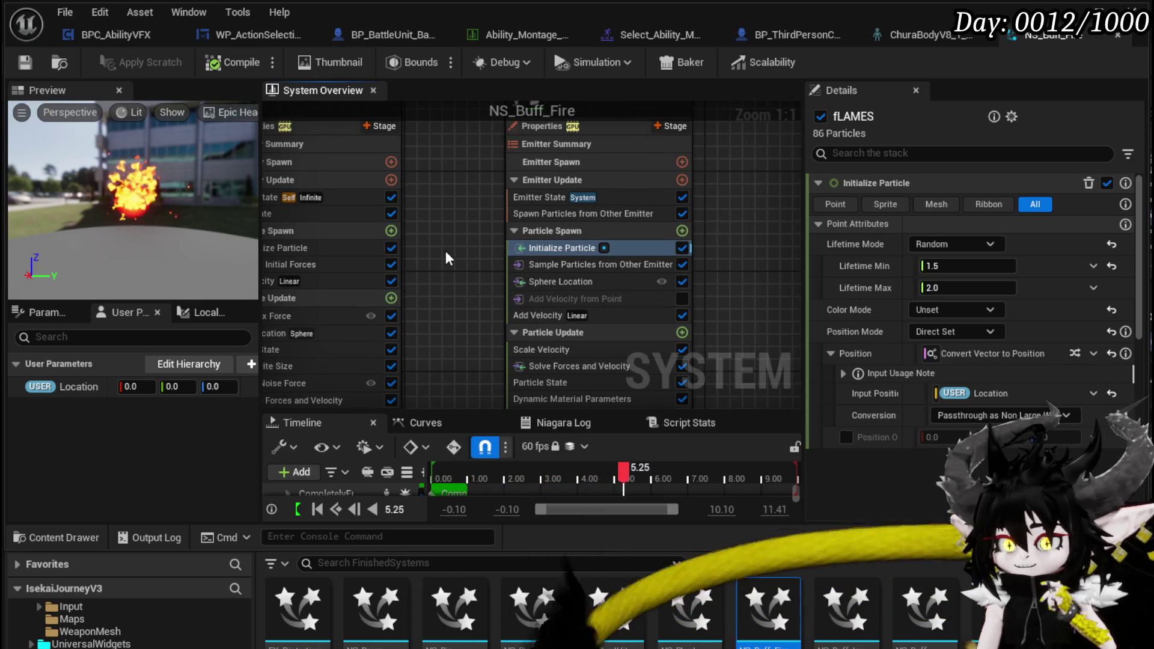
left_click(516, 214)
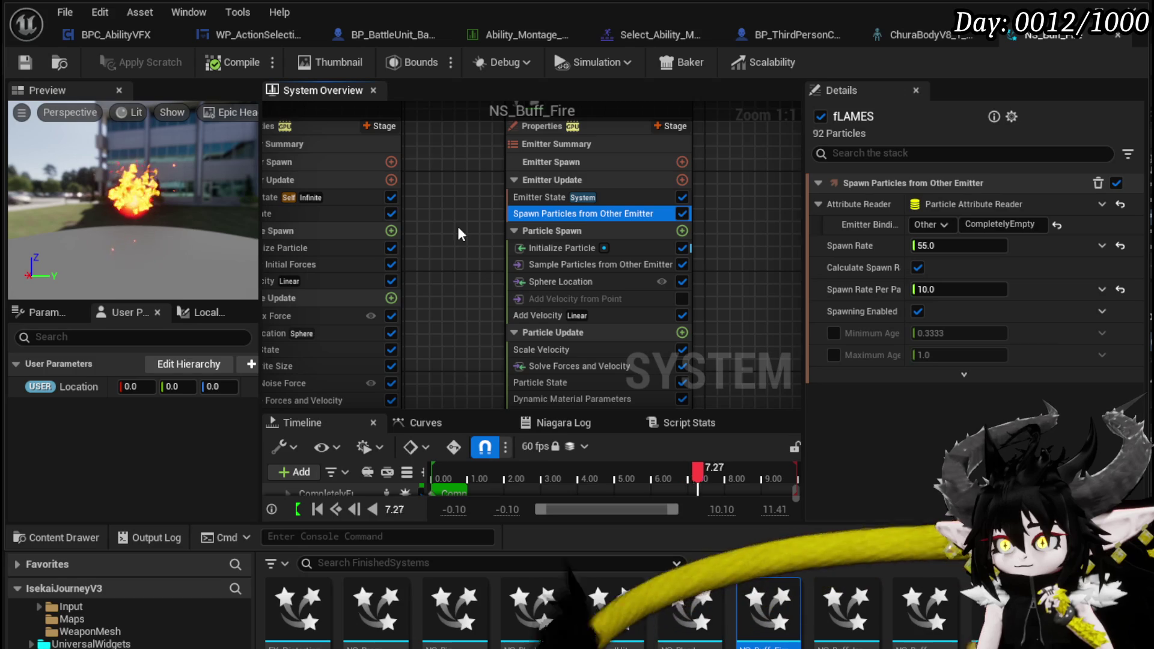
left_click(550, 251)
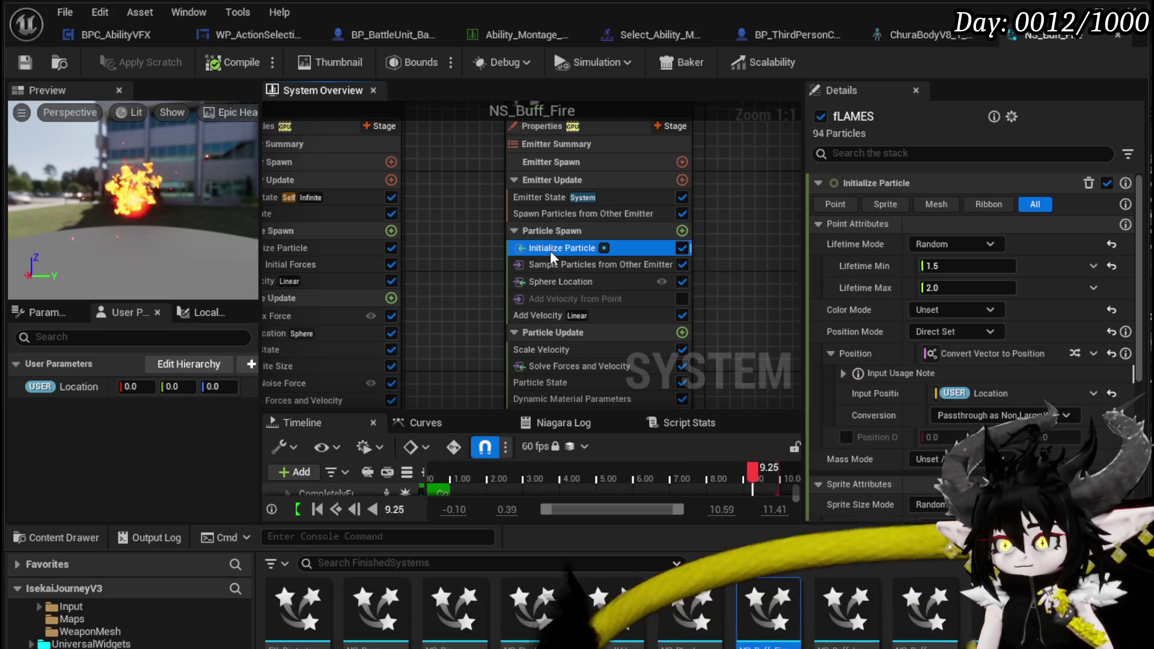
left_click(1112, 353)
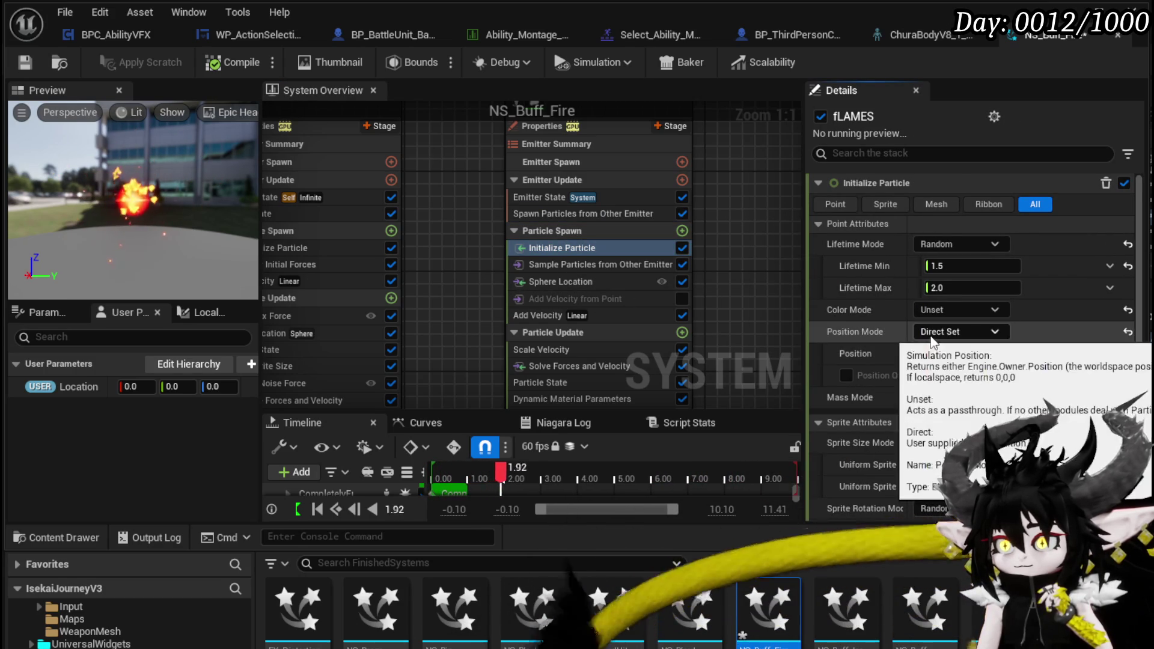
Inspect the CompletelyEmpty emitter's Initialize Particle settings
mouse_move(488, 313)
left_mouse_down()
mouse_move(497, 213)
mouse_move(453, 221)
mouse_move(458, 242)
left_mouse_up()
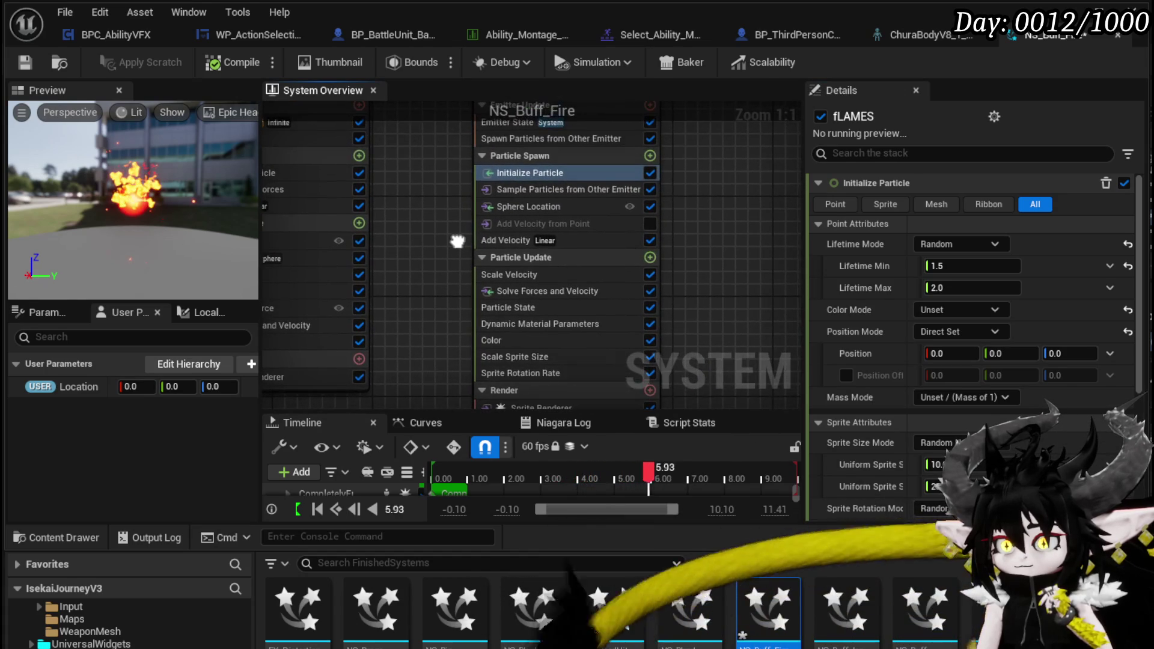
mouse_move(463, 206)
left_mouse_down()
mouse_move(449, 292)
mouse_move(463, 320)
mouse_move(488, 316)
left_mouse_up()
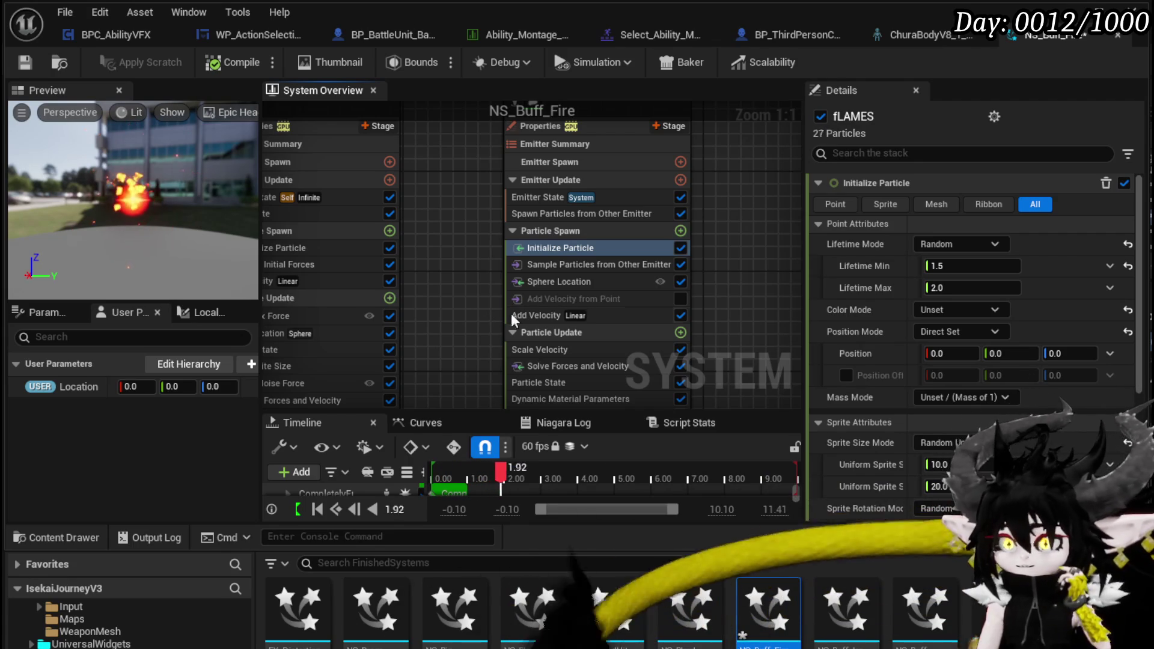
left_click_drag(486, 301, 700, 310)
left_click(427, 271)
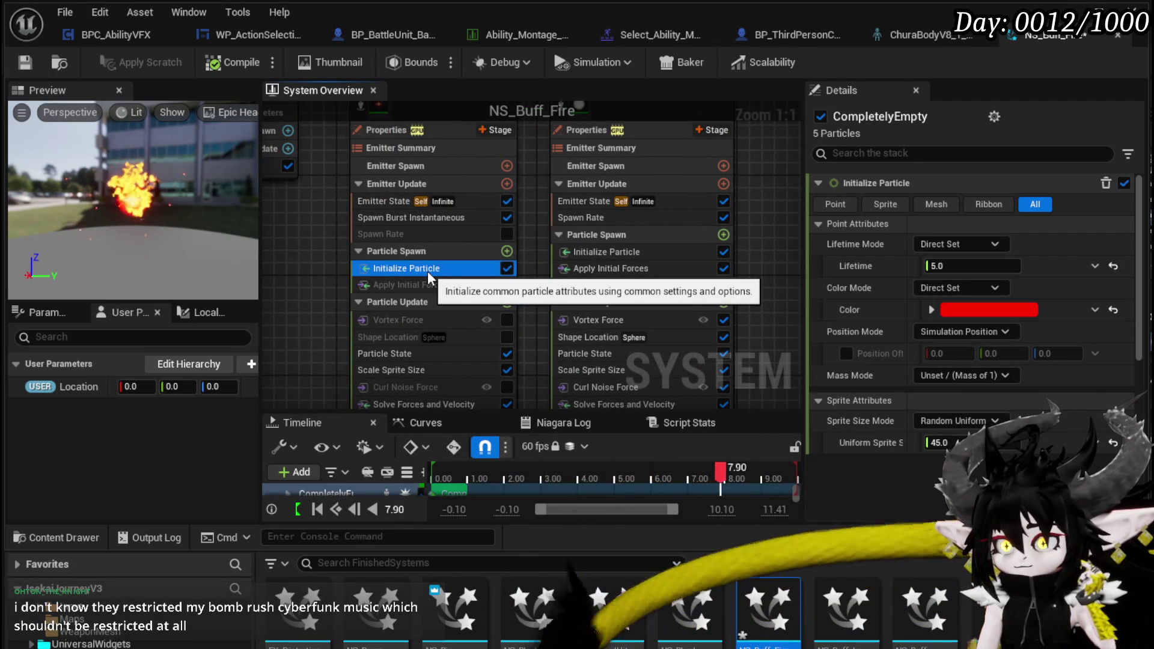
left_click_drag(542, 248, 551, 191)
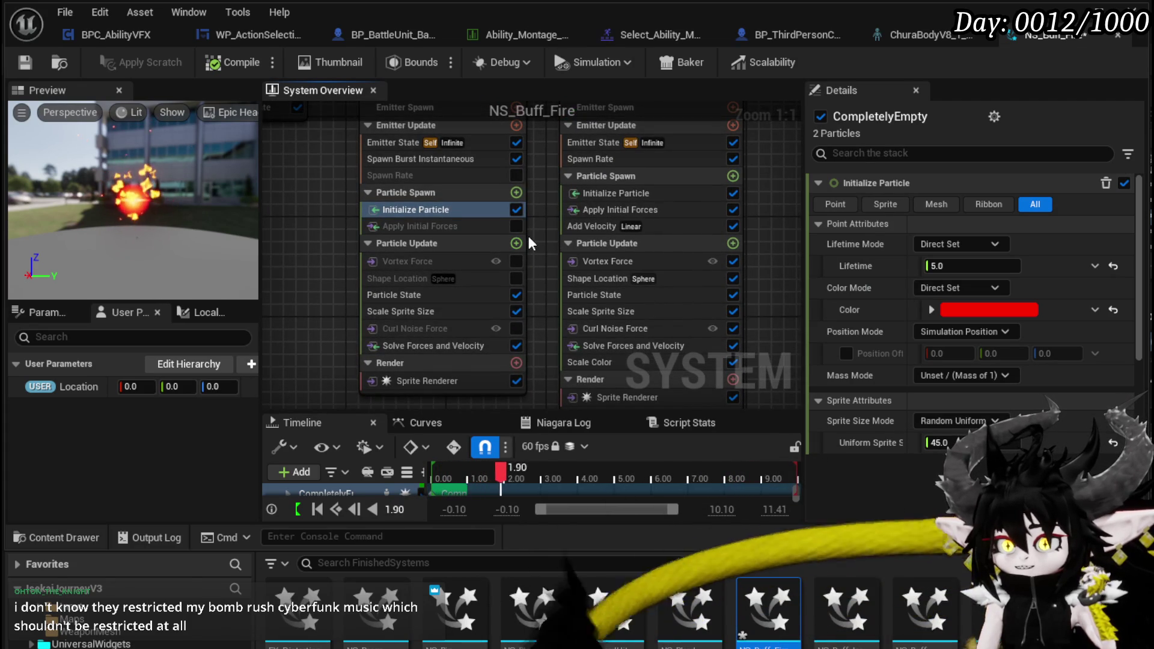
left_click(516, 243)
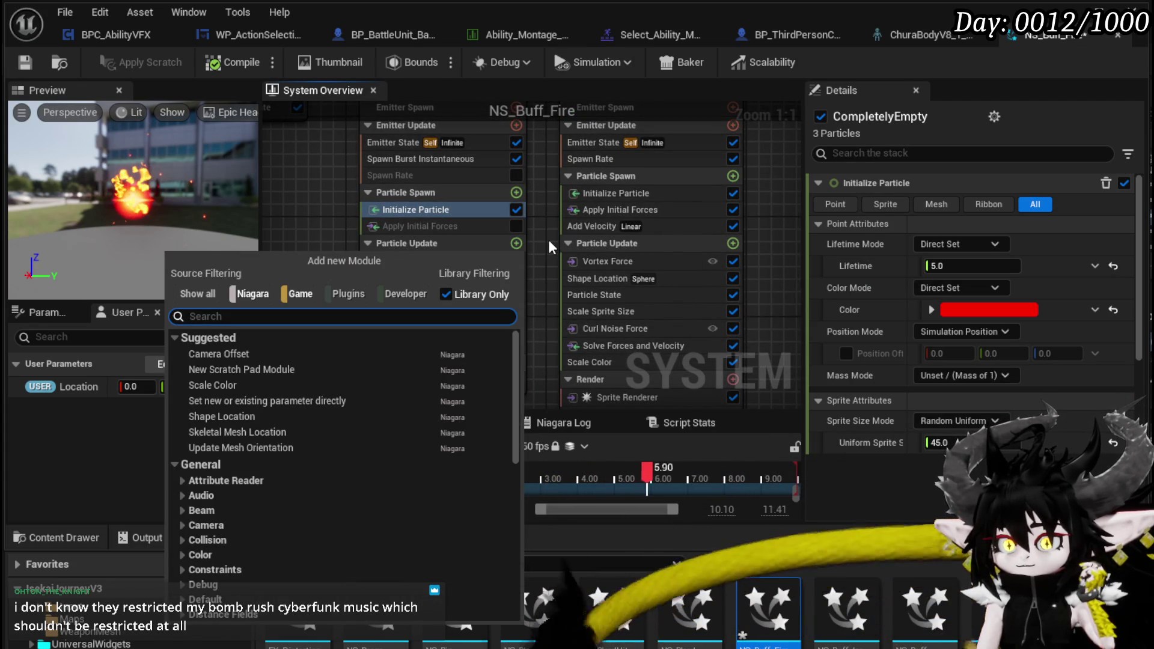
type("update")
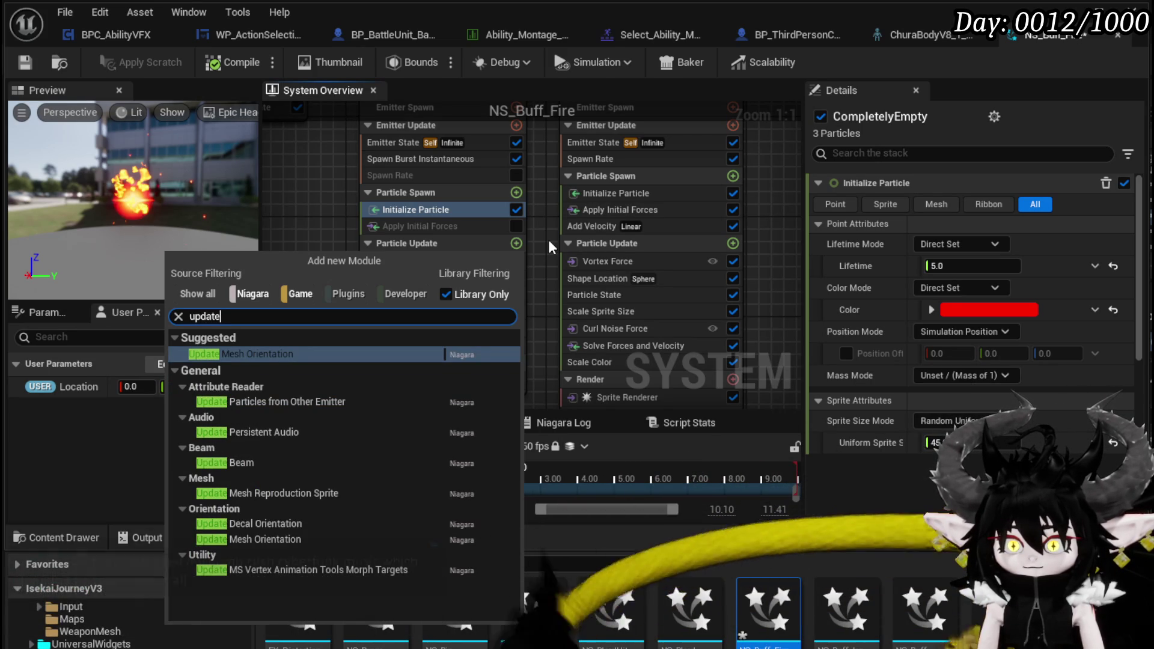
key("BackSpace")
key("BackSpace")
key("BackSpace")
type("h")
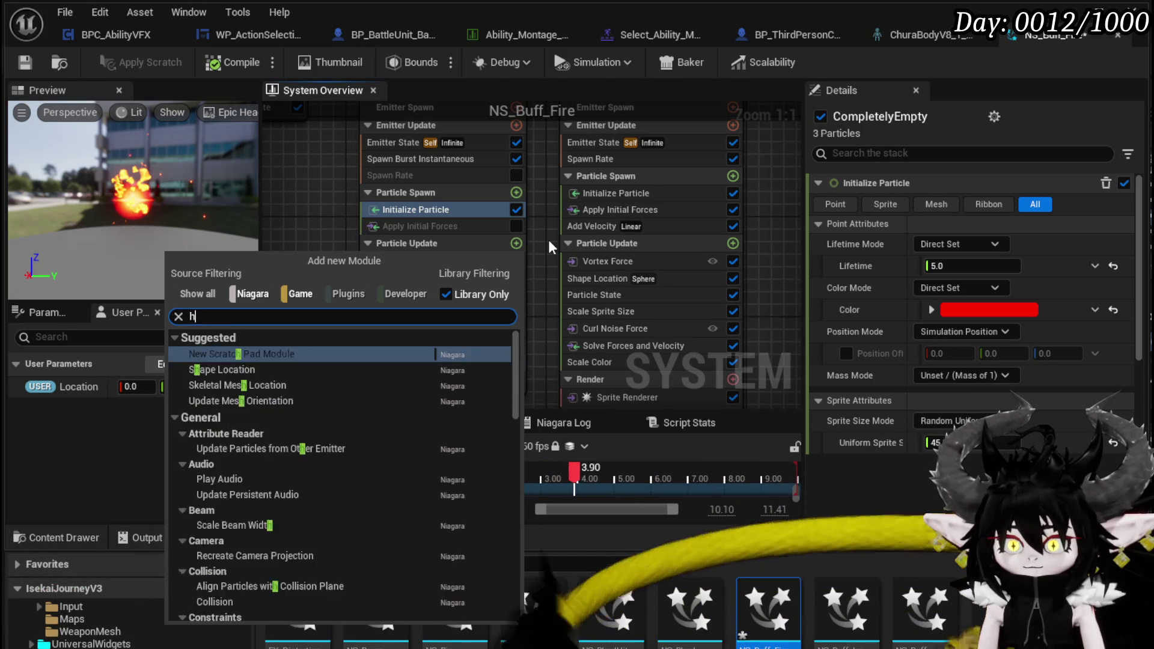
key("BackSpace")
type("Location")
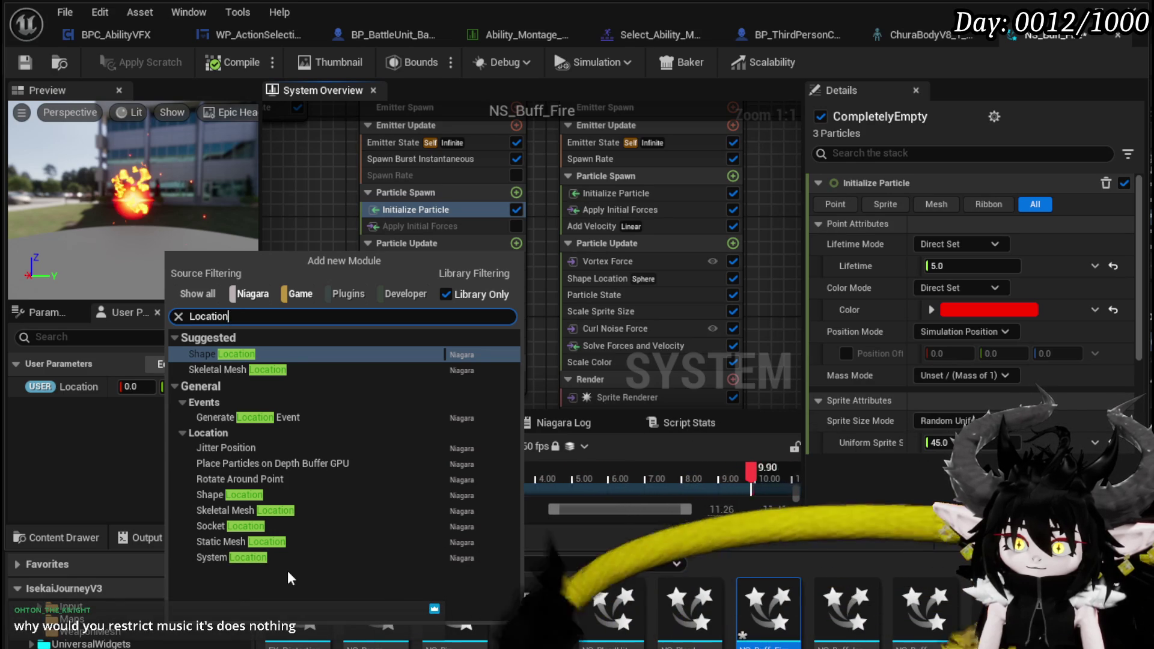
left_click(298, 179)
left_click_drag(332, 266, 318, 385)
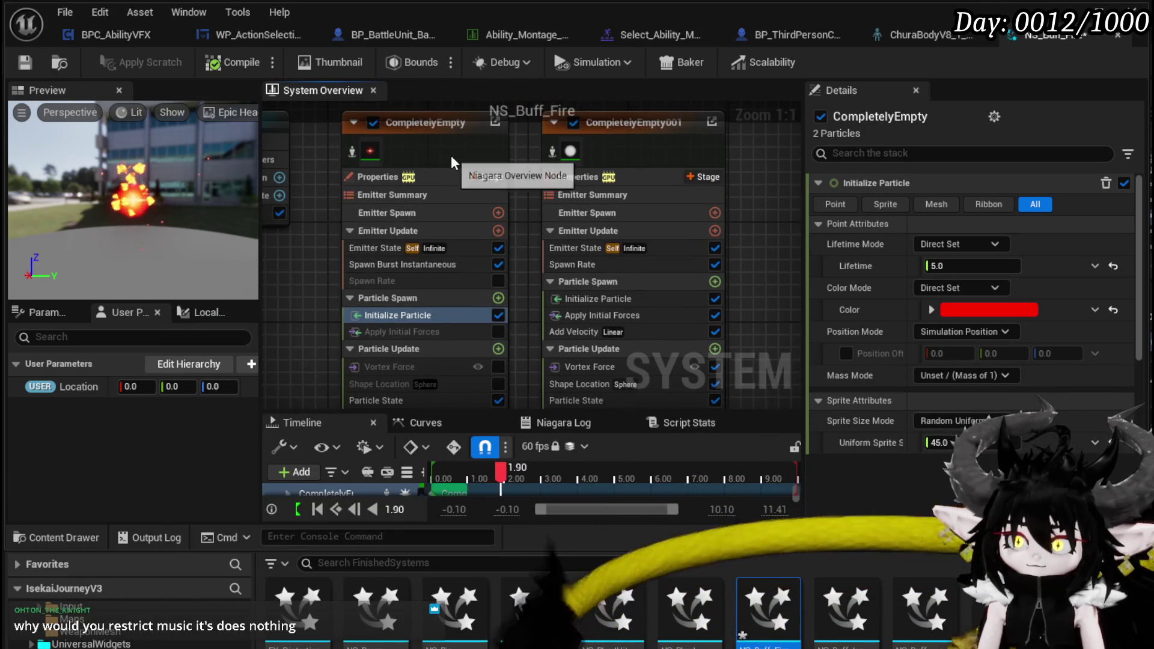
left_click(436, 176)
left_click_drag(298, 259, 324, 211)
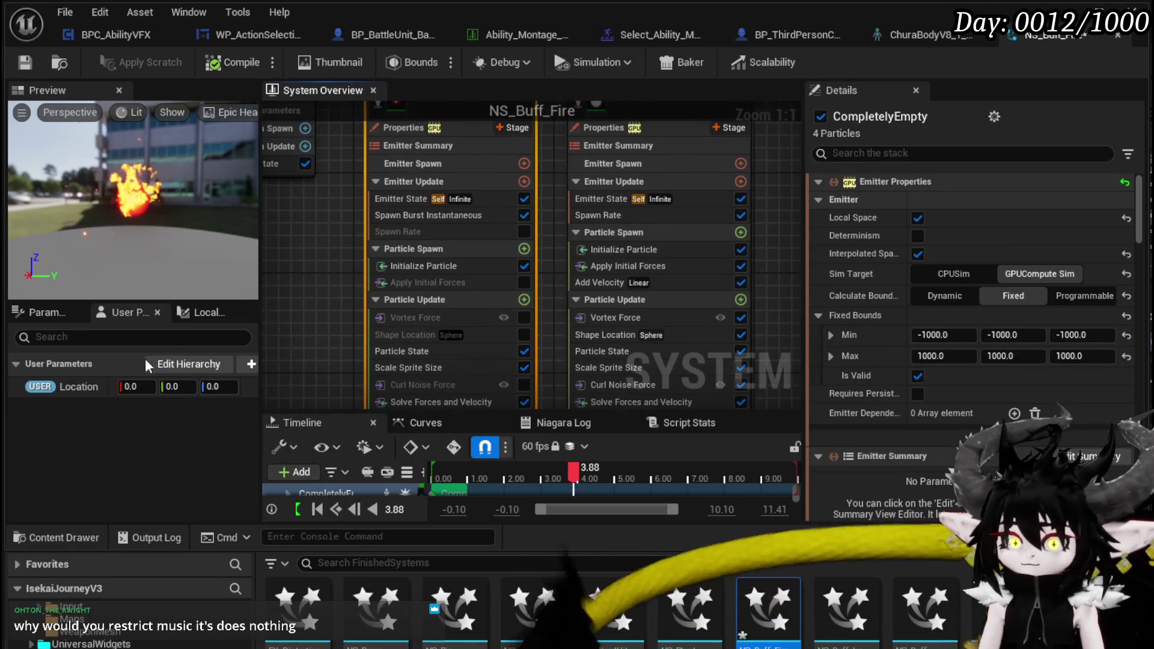
left_click(53, 312)
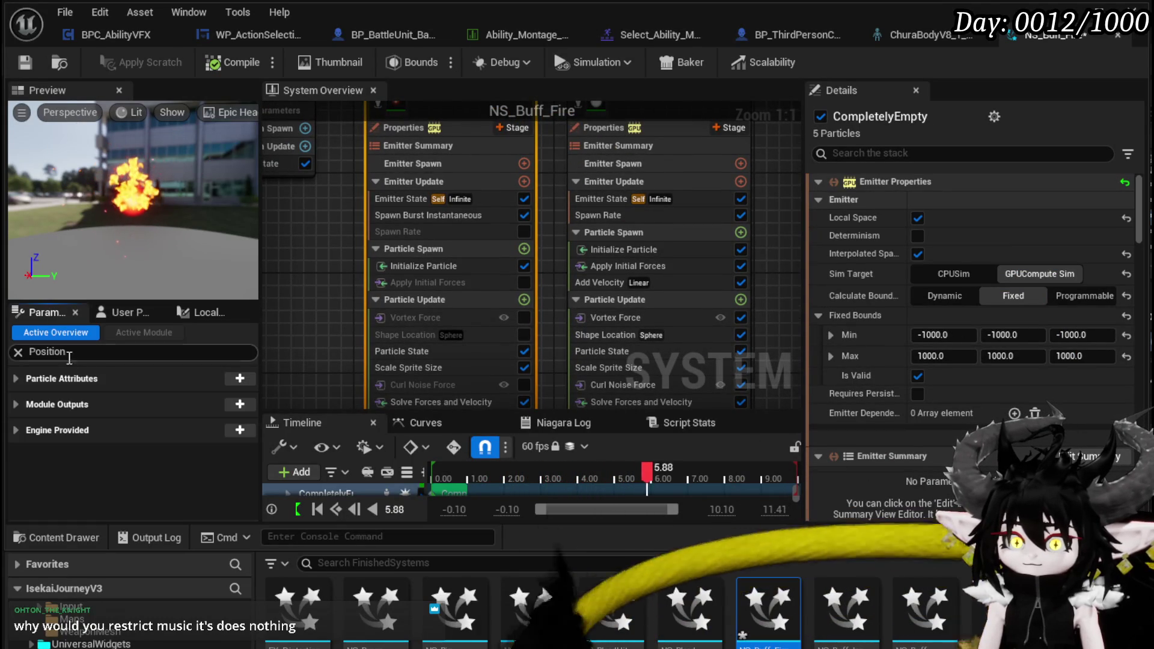
type("L")
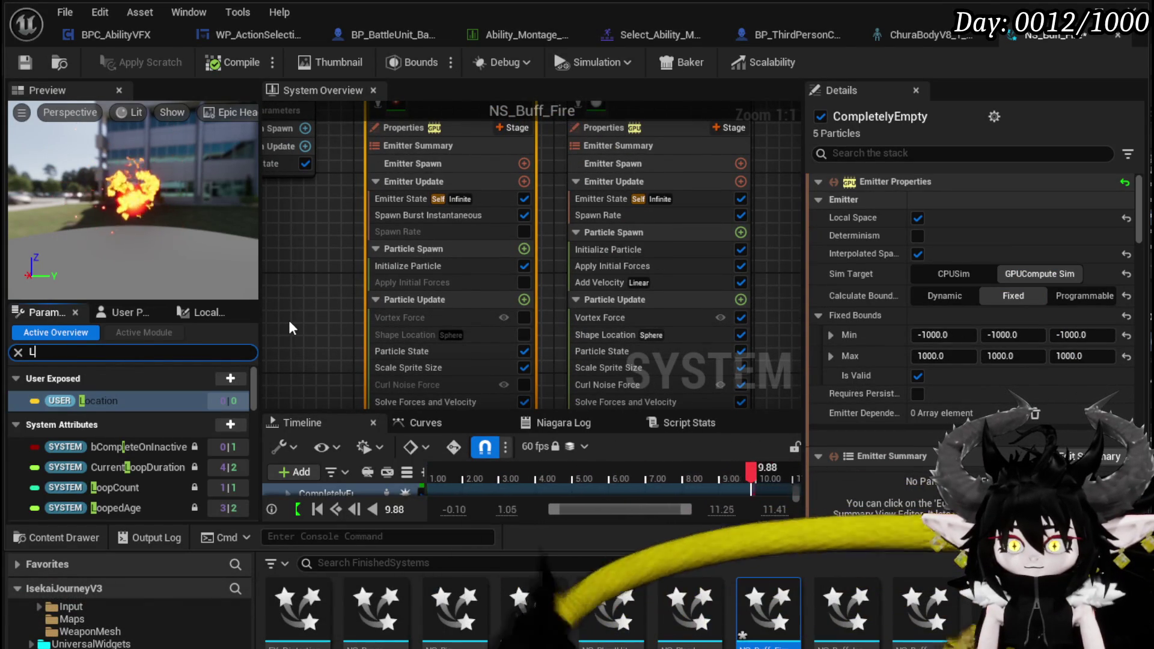
type("oca")
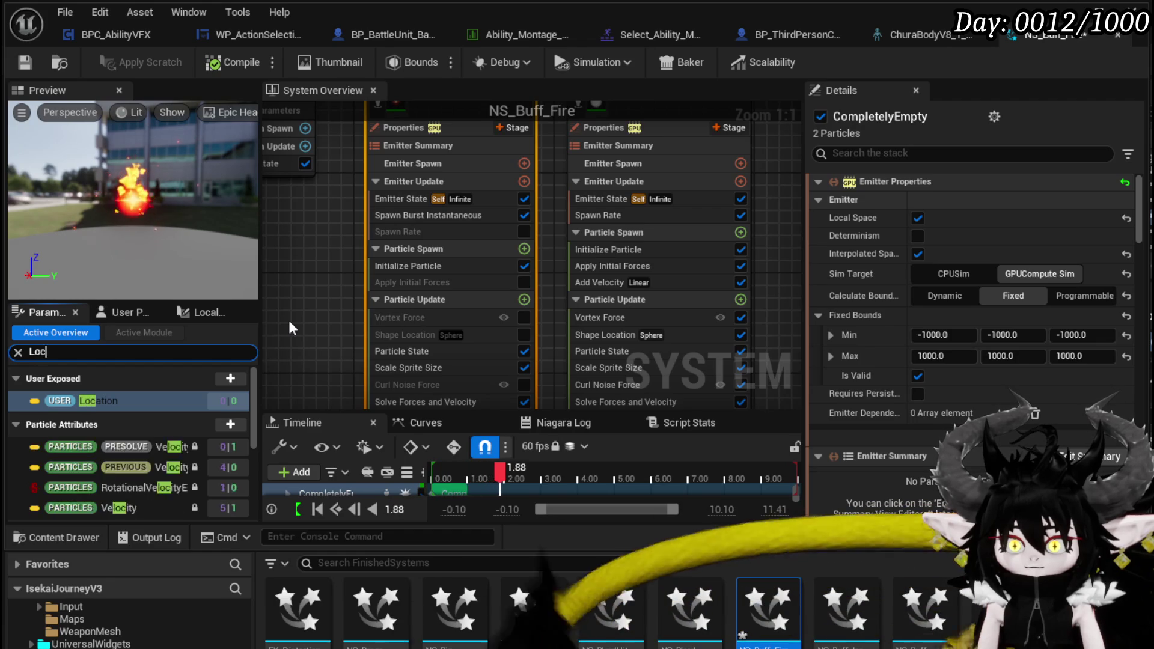
key("BackSpace")
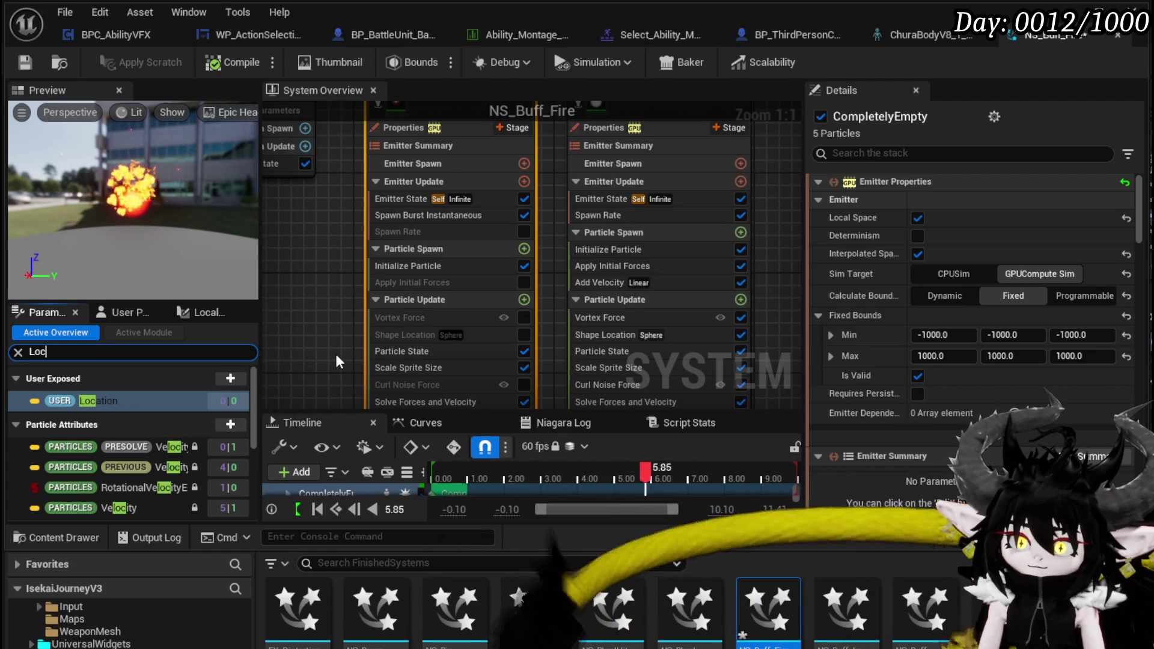
scroll(179, 449, "down", 5)
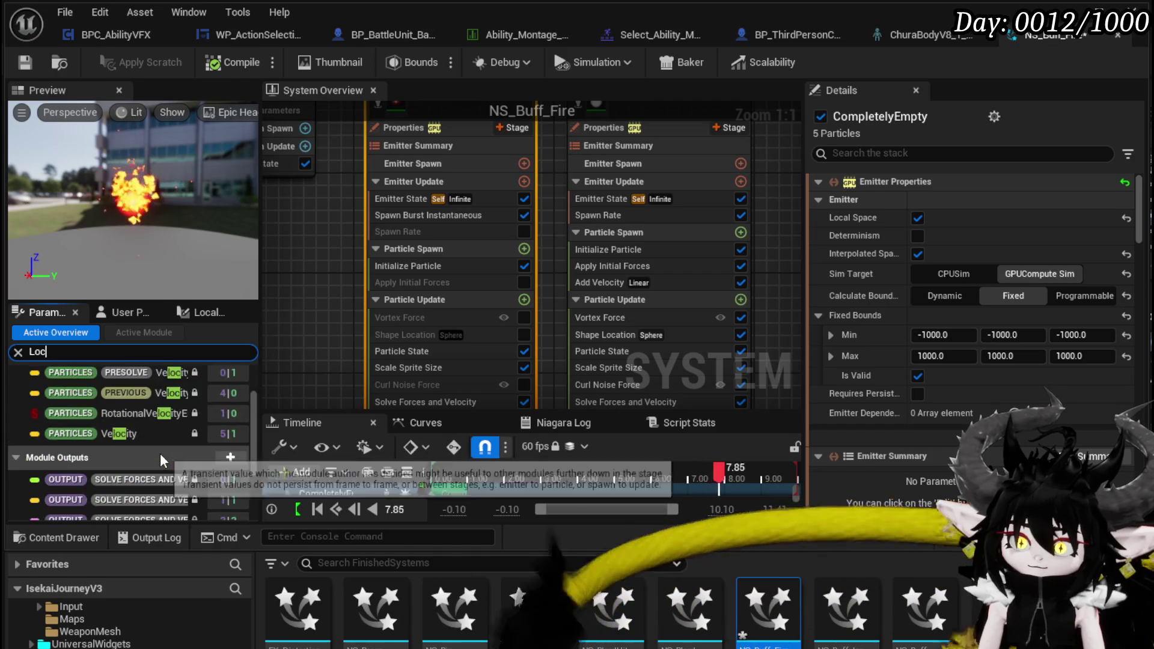
scroll(167, 438, "down", 1)
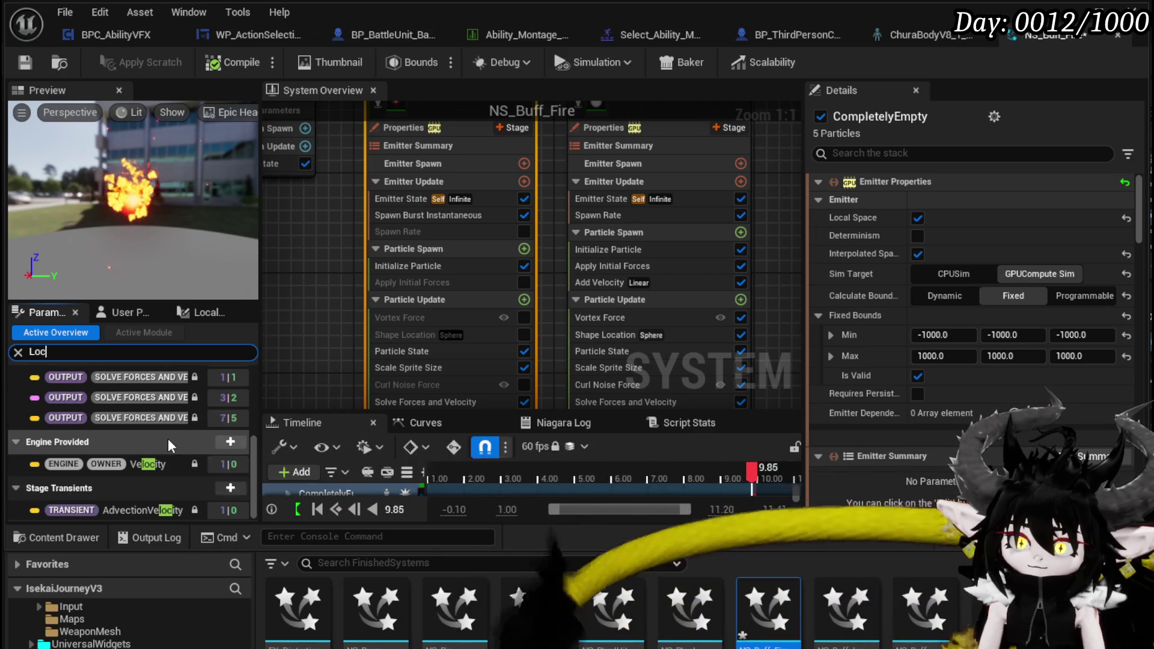
scroll(167, 438, "up", 8)
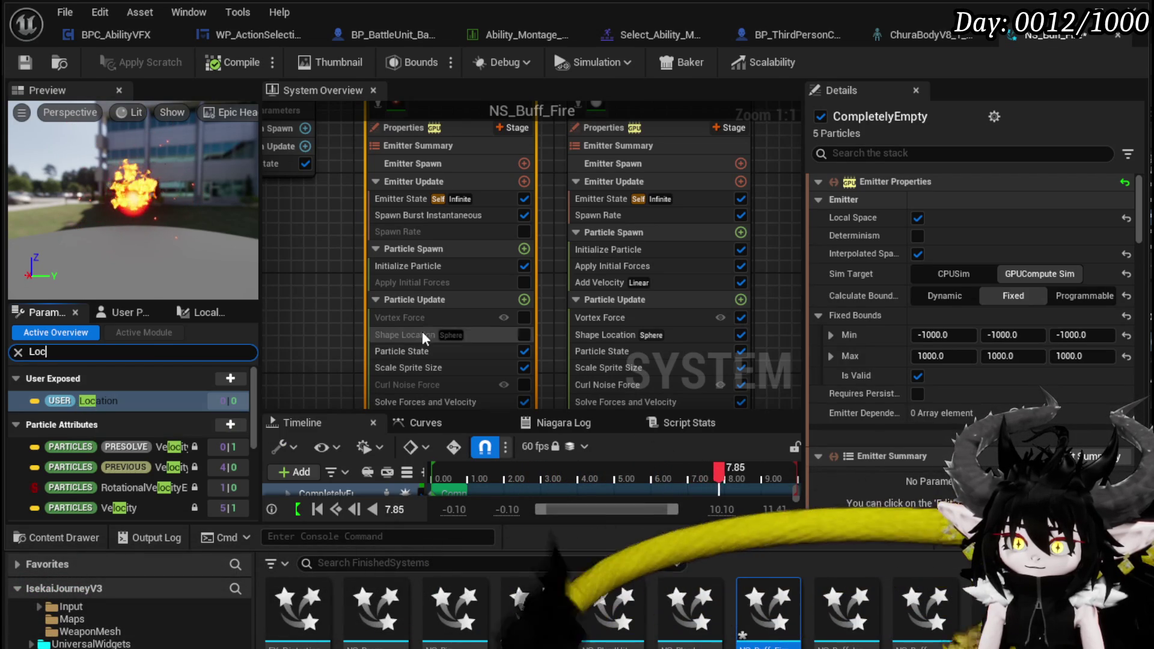
mouse_move(799, 258)
left_mouse_down()
mouse_move(687, 267)
mouse_move(766, 295)
left_mouse_up()
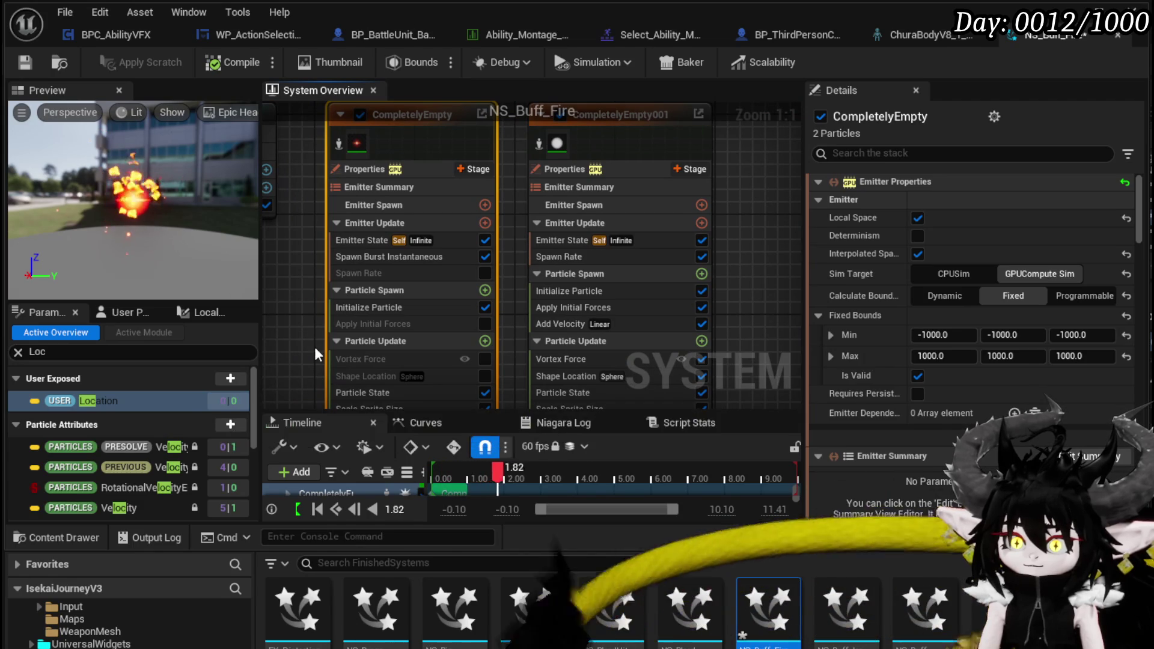
left_click(132, 311)
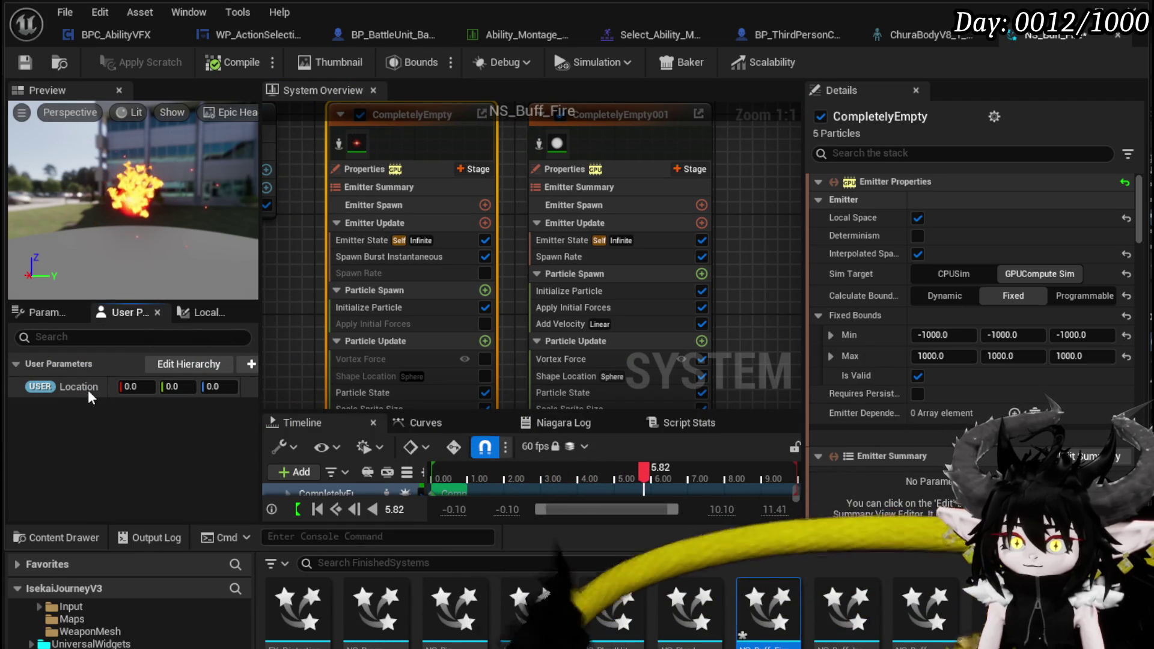
left_click(55, 313)
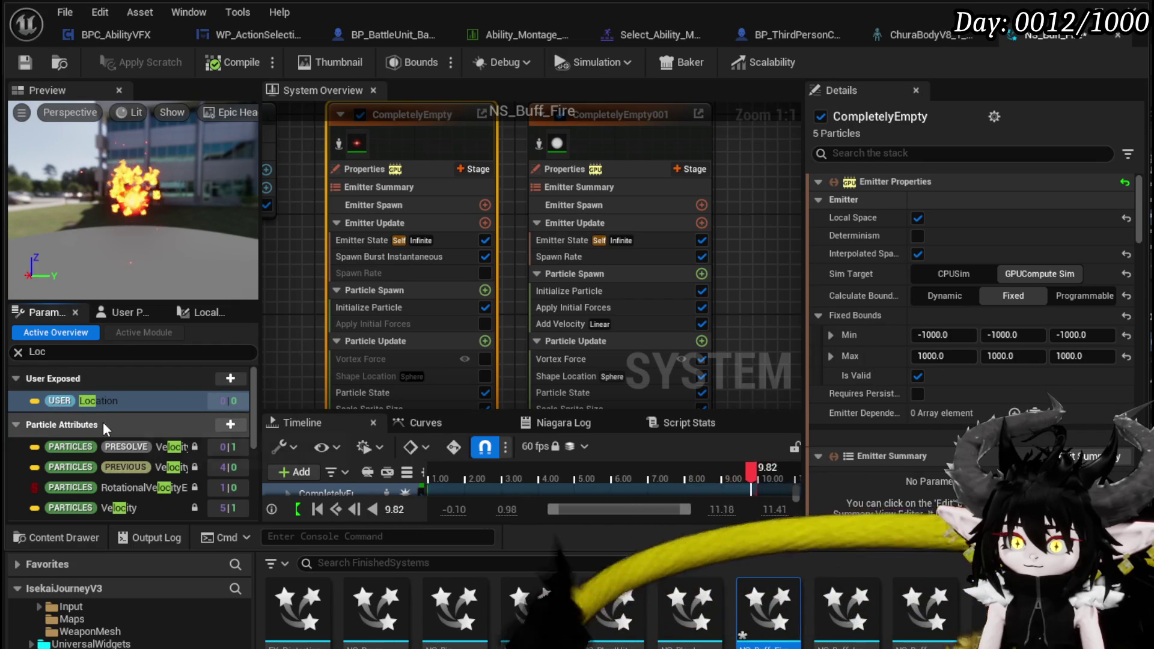
scroll(161, 442, "down", 2)
scroll(159, 435, "up", 1)
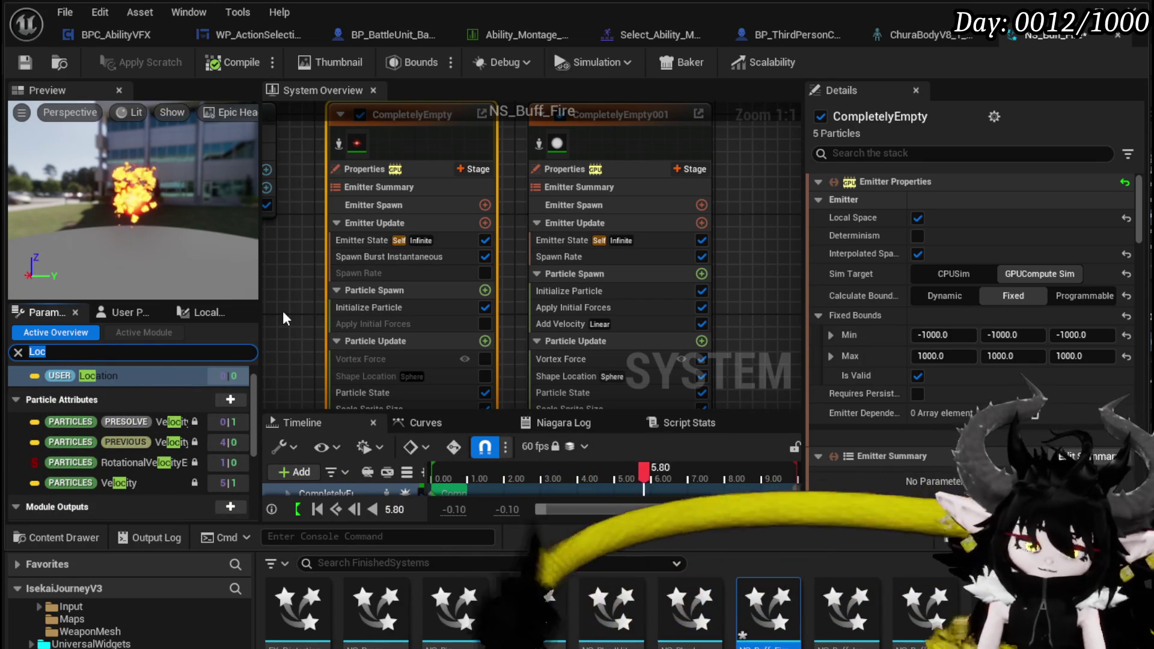
Filter the Parameters panel by 'Emitter'
type("Emiter")
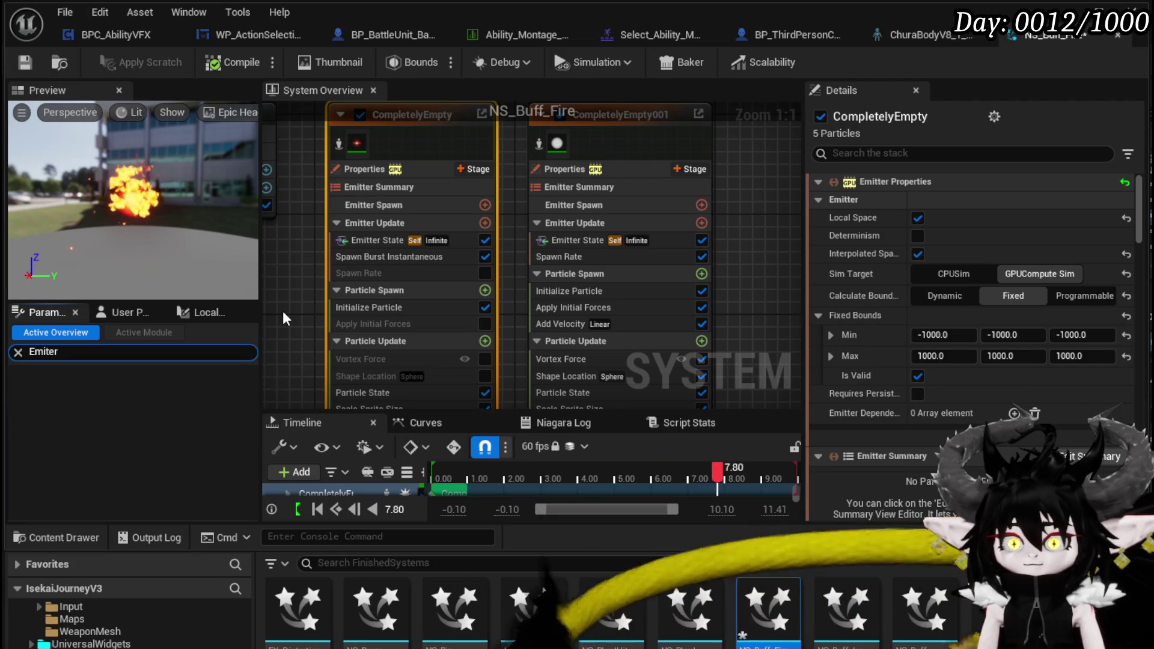
key("BackSpace")
key("BackSpace")
key("BackSpace")
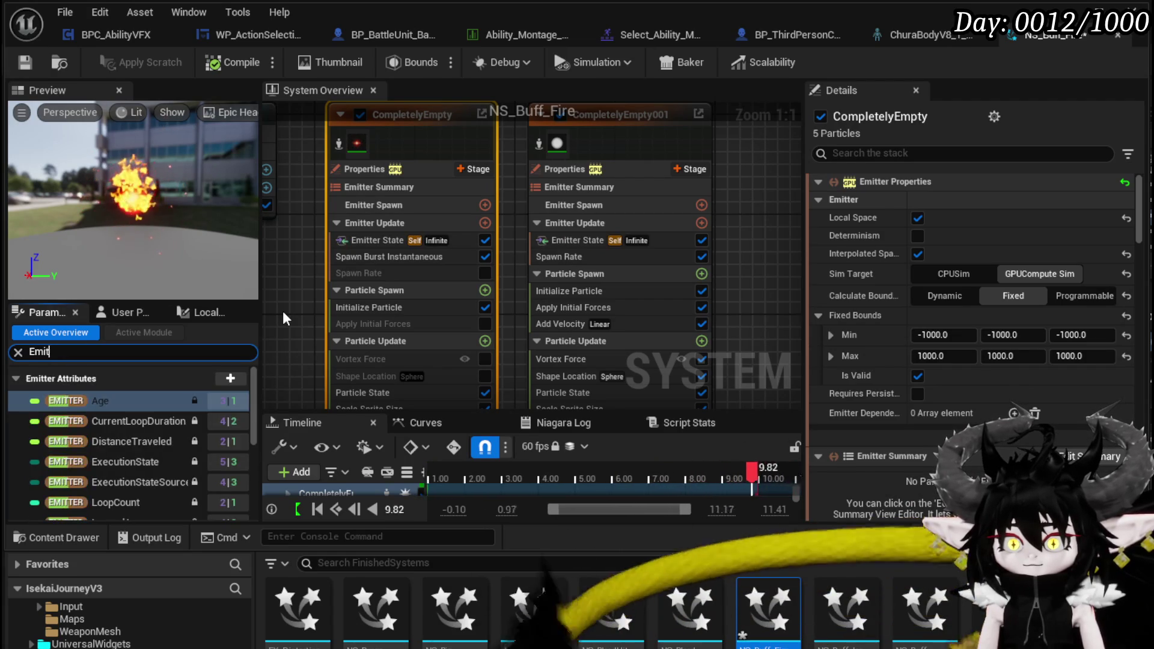
type("iter")
key("BackSpace")
type("ter")
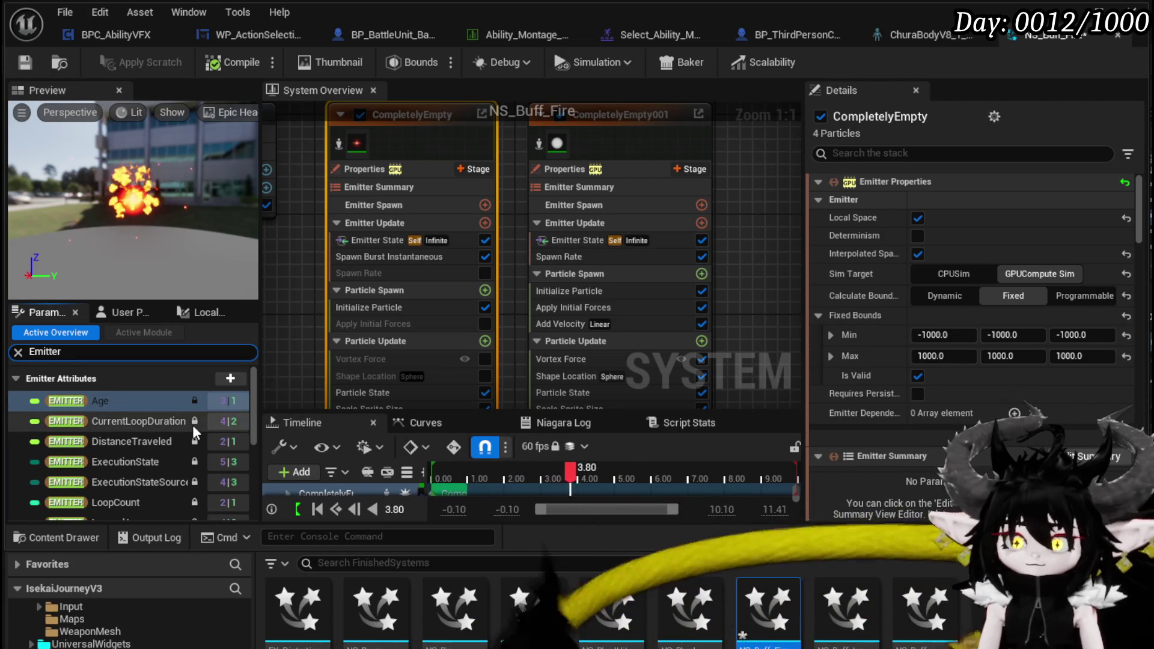
Zoom out the System Overview, select the fLAMES emitter, then return to BPC_AbilityVFX
scroll(173, 426, "down", 3)
scroll(172, 423, "down", 2)
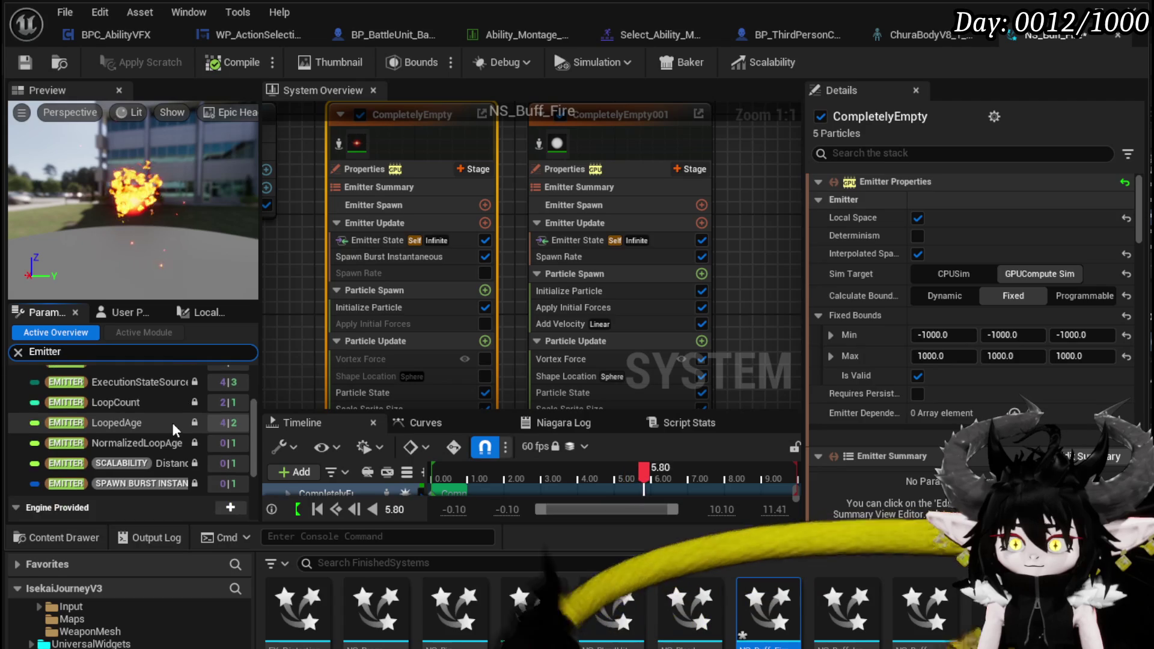
scroll(175, 426, "down", 3)
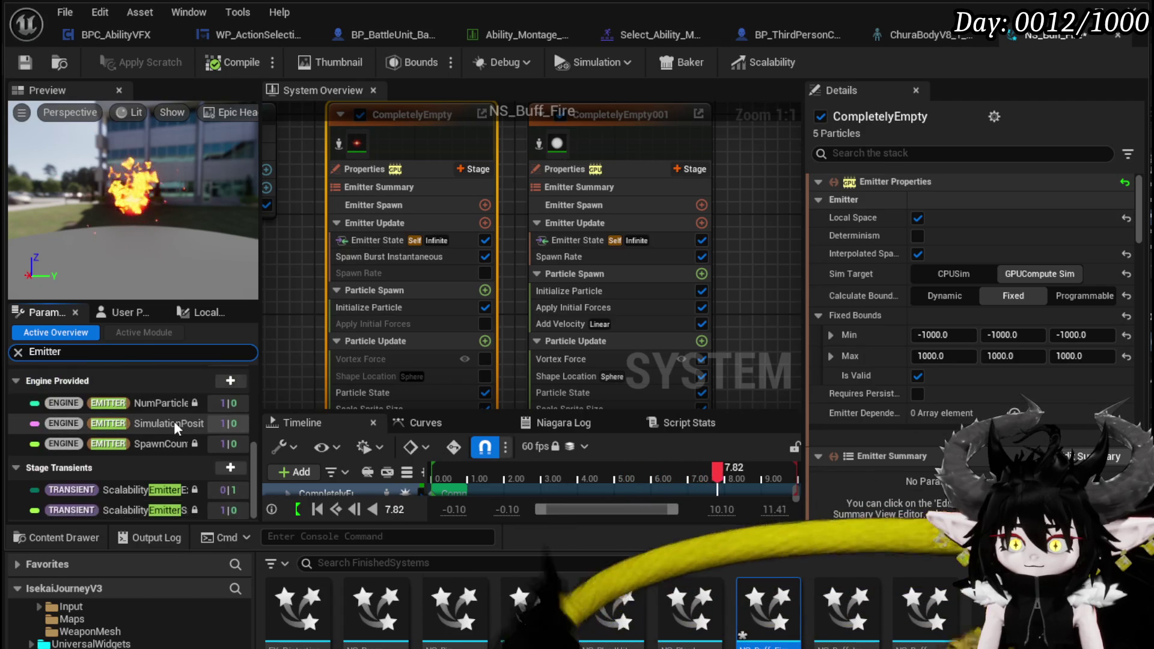
scroll(175, 420, "up", 10)
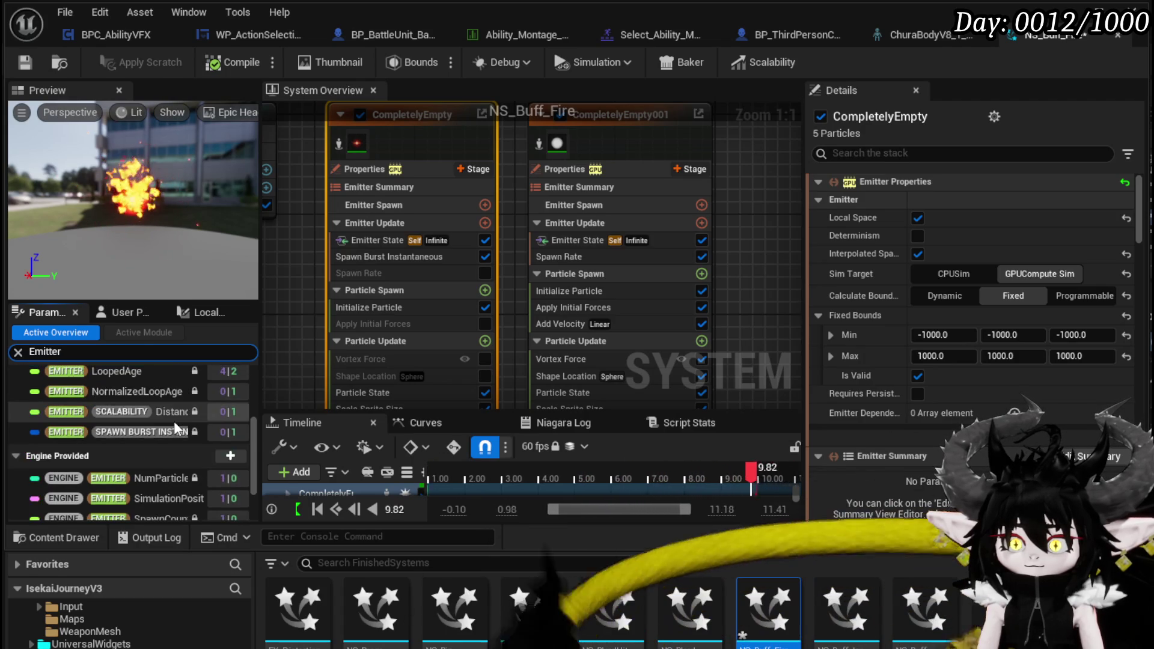
scroll(175, 421, "down", 4)
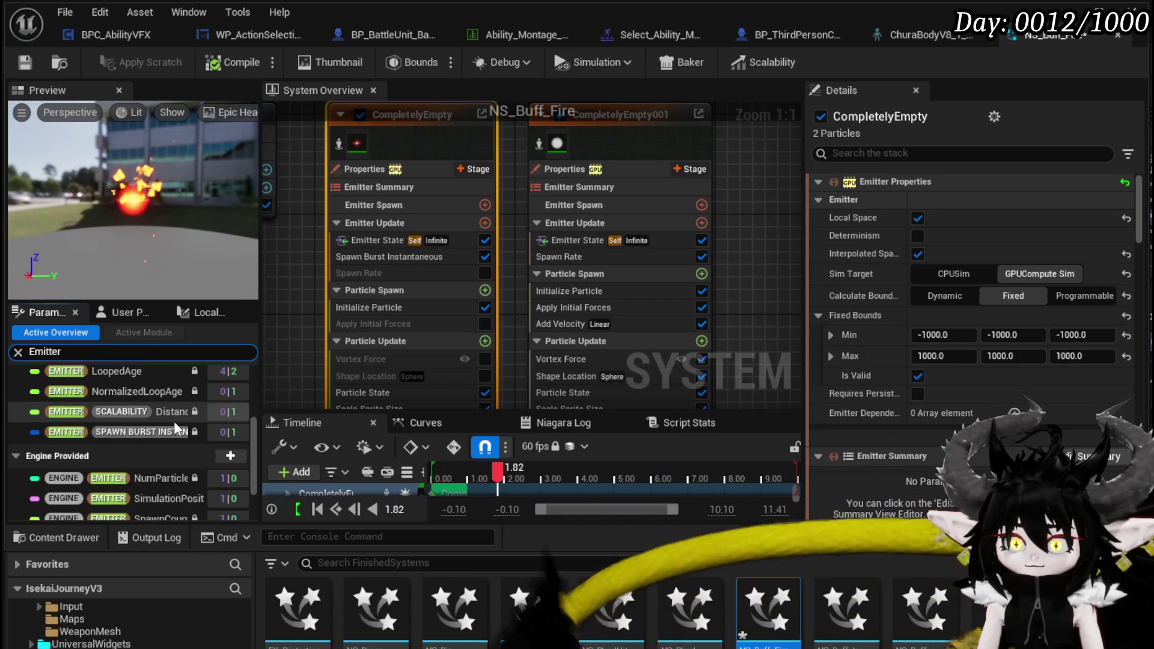
scroll(175, 421, "up", 4)
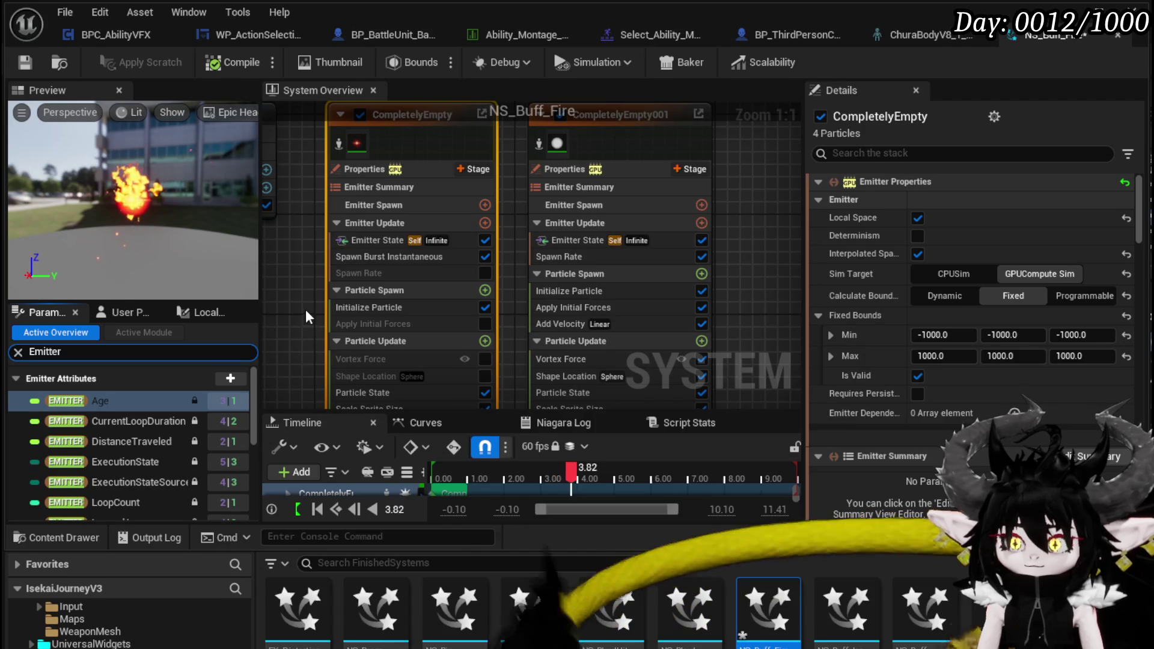
scroll(304, 310, "down", 2)
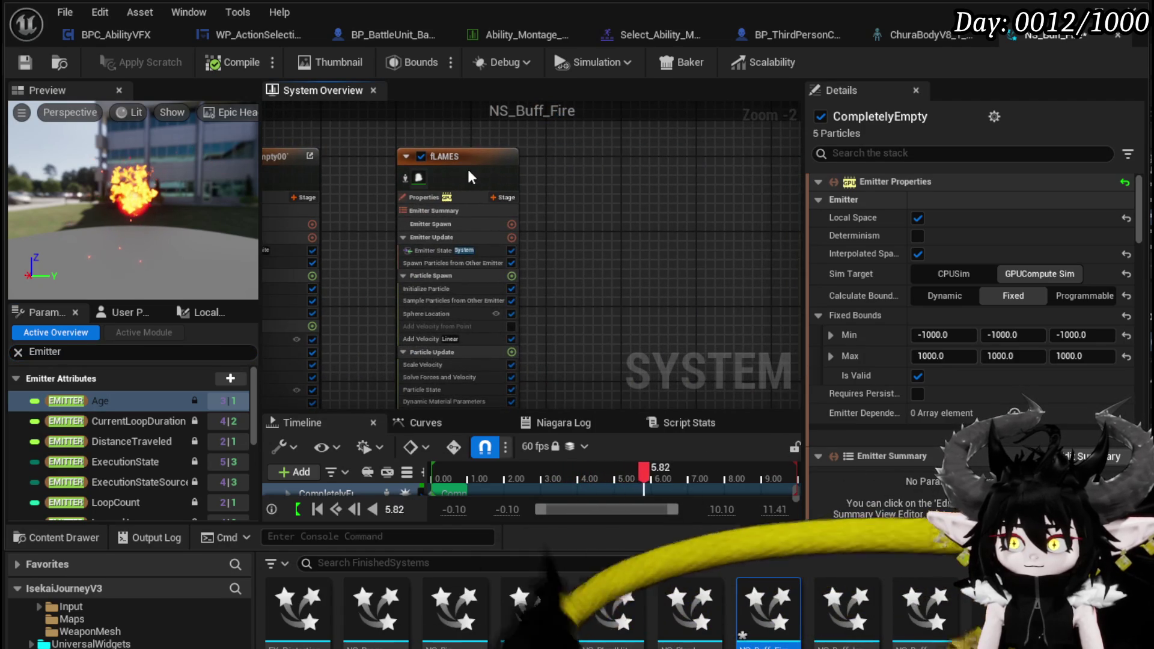
left_click(467, 167)
mouse_move(341, 204)
left_mouse_down()
mouse_move(575, 158)
mouse_move(579, 177)
left_mouse_up()
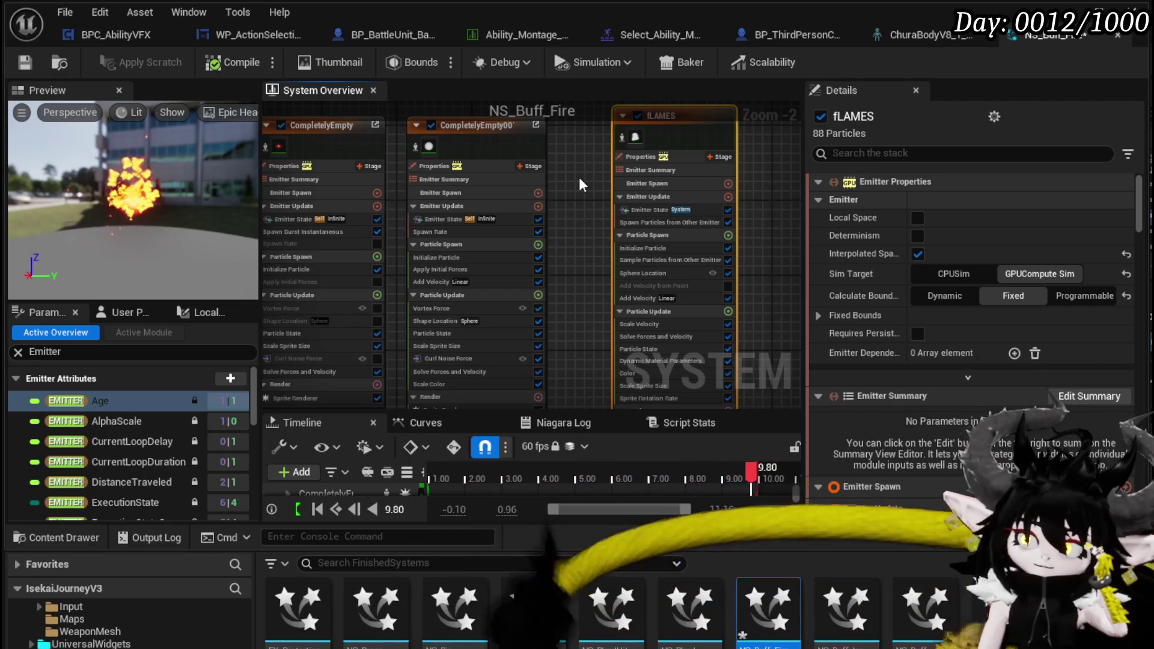
left_click(115, 34)
mouse_move(606, 211)
left_mouse_down()
mouse_move(583, 171)
mouse_move(401, 227)
left_mouse_up()
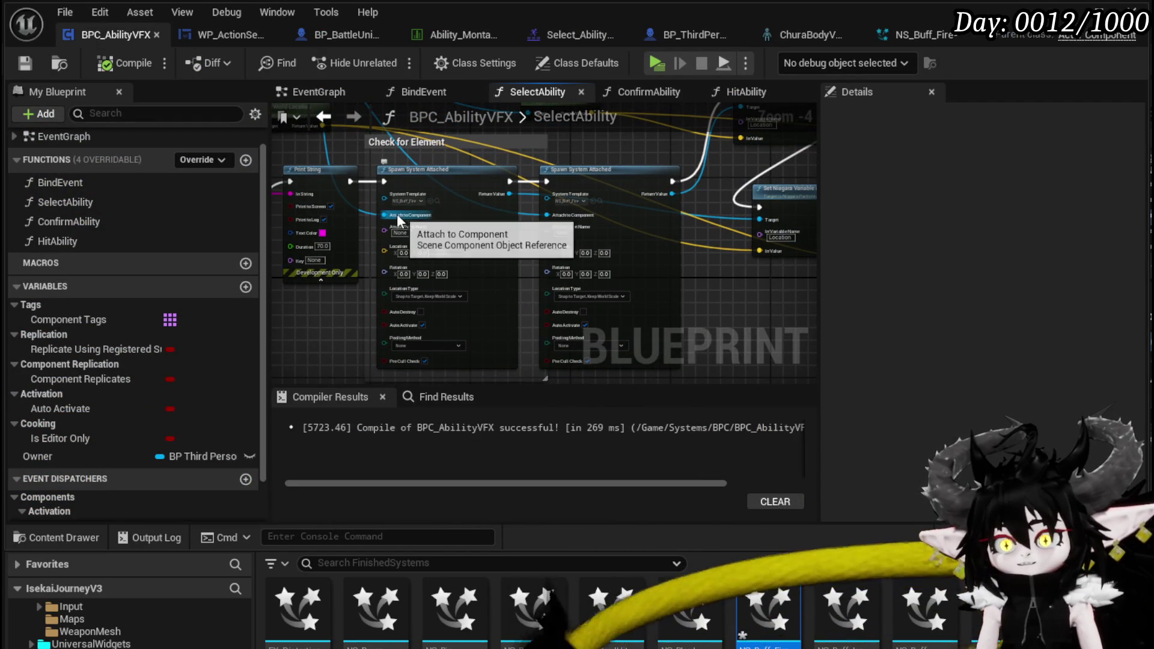
Feed Get World Location into both Spawn System Attached Location pins, then compile and save
left_click_drag(400, 219, 570, 215)
left_click_drag(691, 225, 680, 273)
mouse_move(723, 199)
left_mouse_down()
mouse_move(418, 319)
mouse_move(359, 304)
left_mouse_up()
left_click_drag(733, 308, 563, 311)
left_click(125, 63)
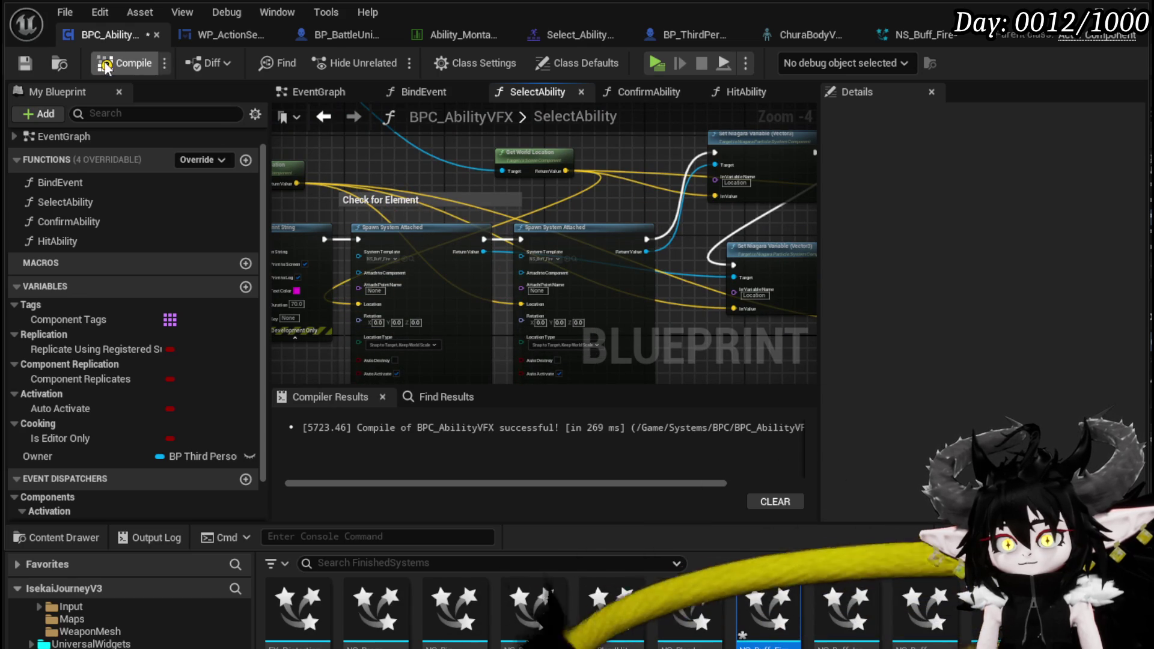
left_click(38, 64)
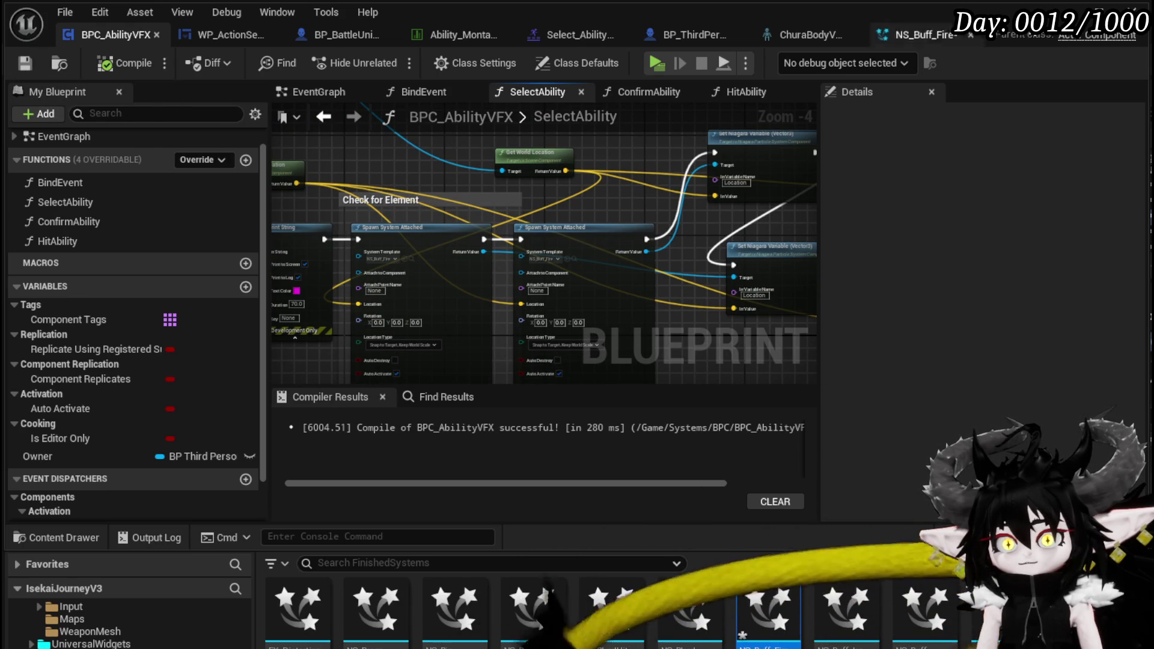
left_click(1099, 12)
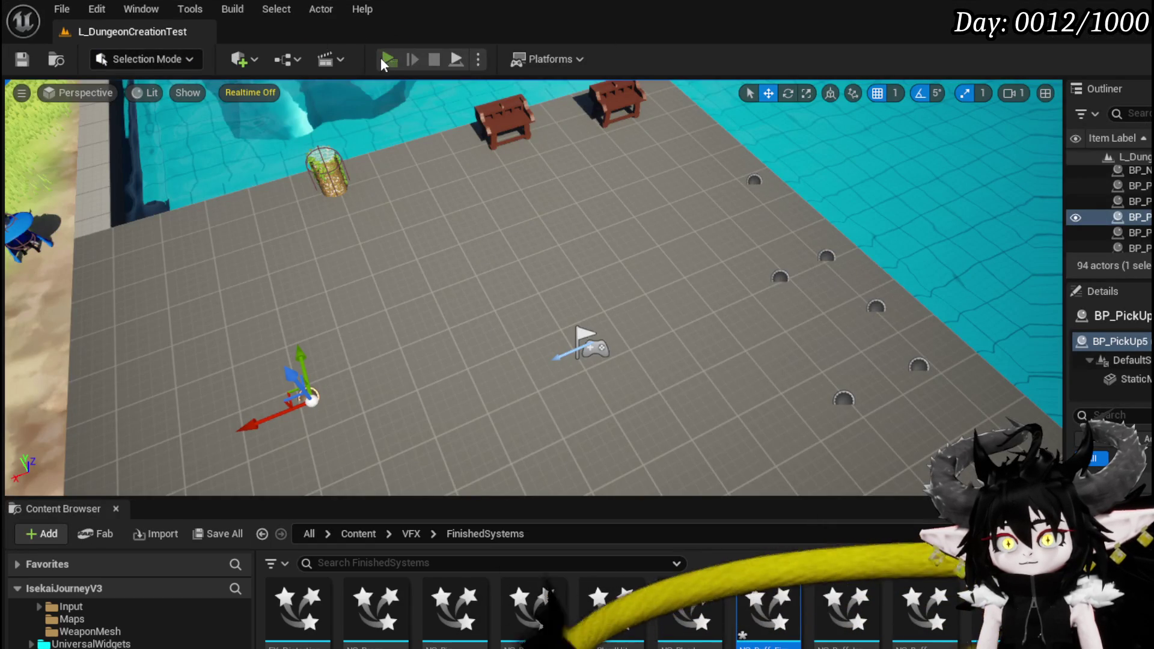
Run a brief Standalone Game test, then return to the BPC_AbilityVFX Blueprint
left_click(380, 57)
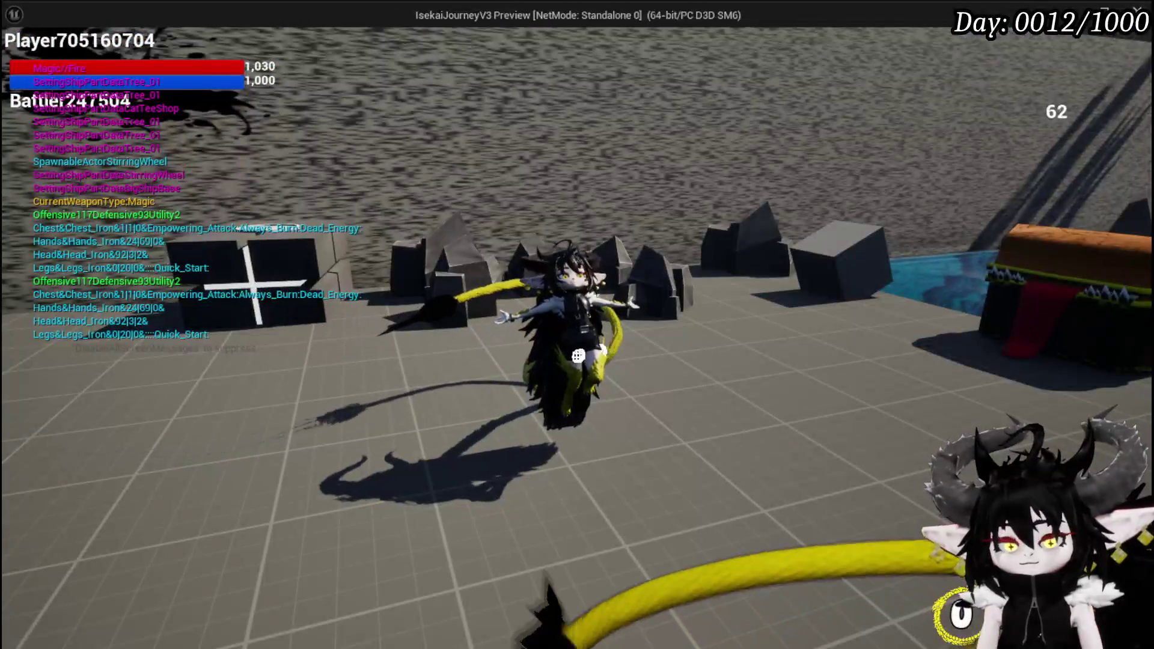
key("Escape")
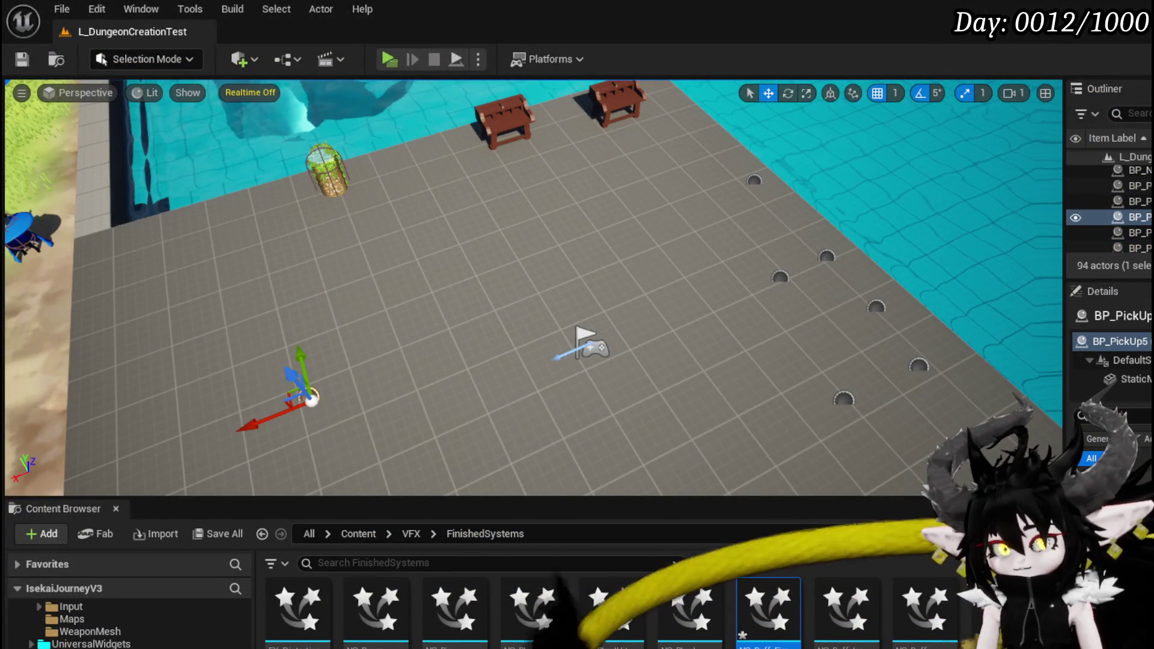
key("alt+Tab")
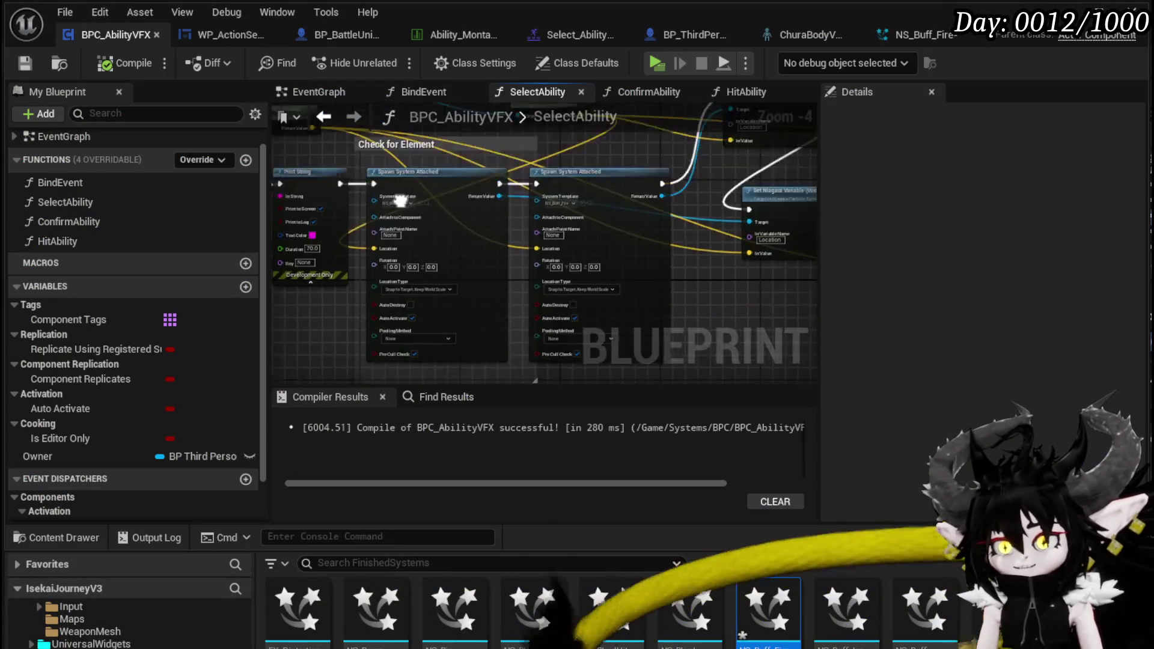
Add a Spawn System at Location node, duplicate it, and chain the two nodes together
right_click(424, 339)
type("S")
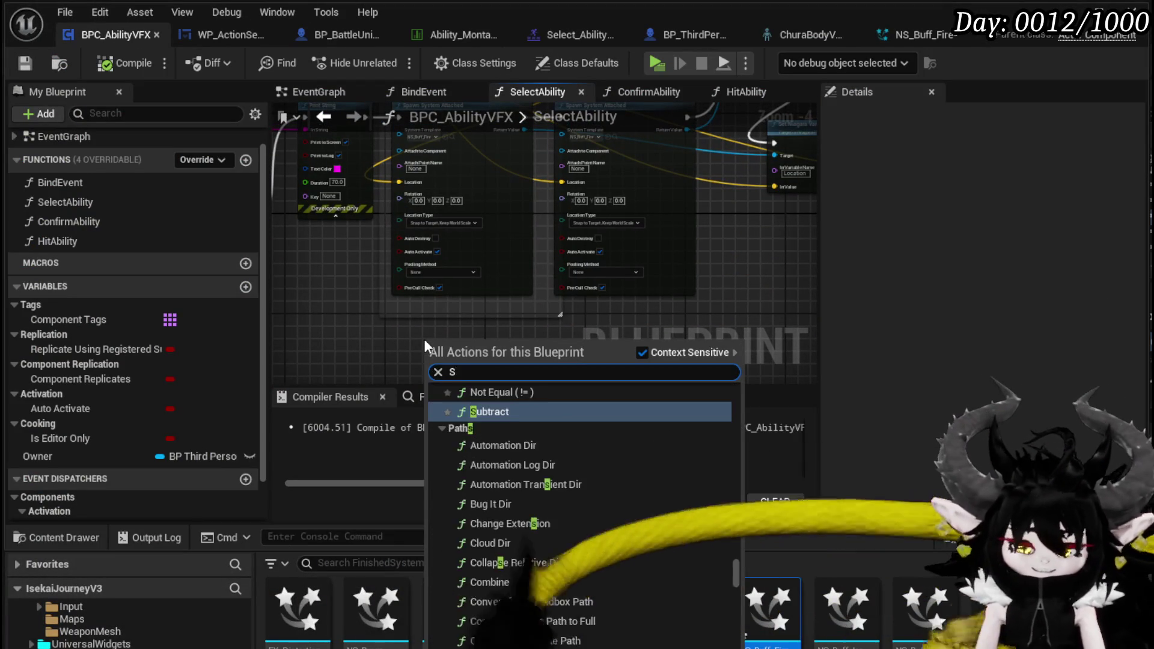
type("pawn system")
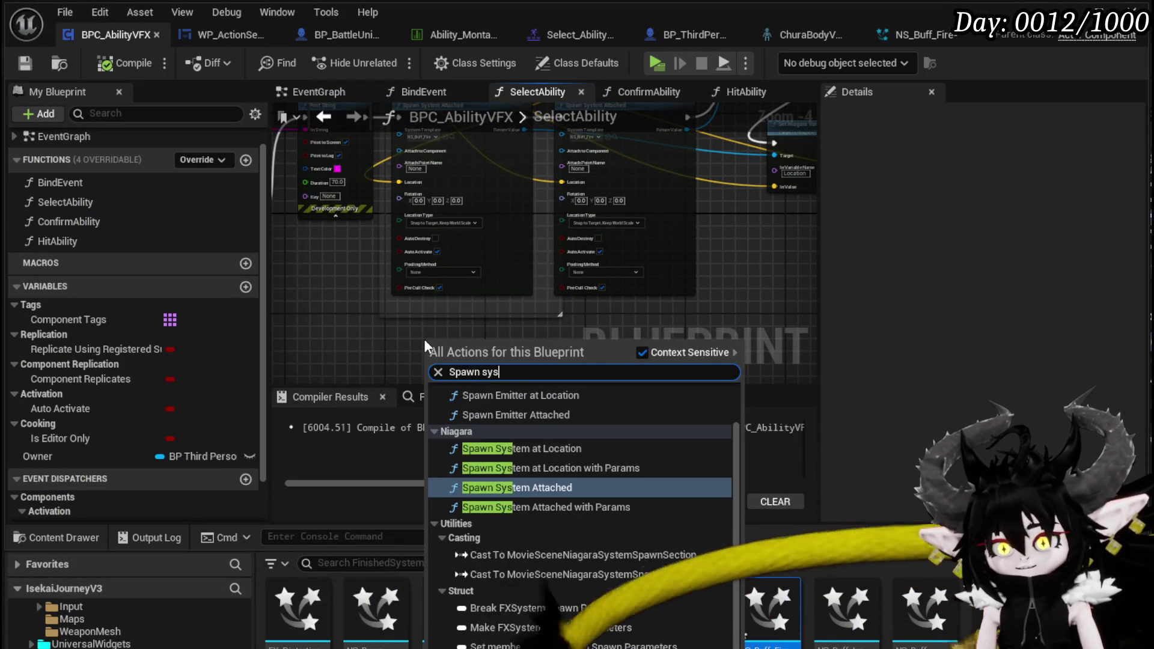
left_click(523, 449)
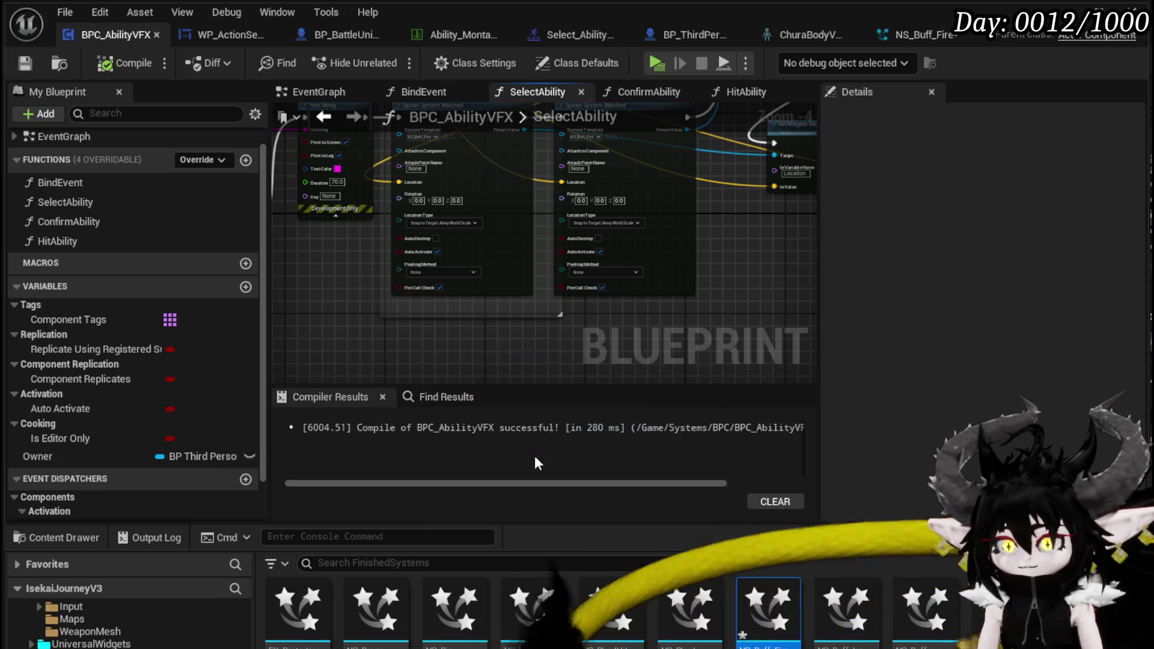
mouse_move(494, 331)
left_mouse_down()
mouse_move(460, 310)
mouse_move(502, 305)
left_mouse_up()
key("ctrl+d")
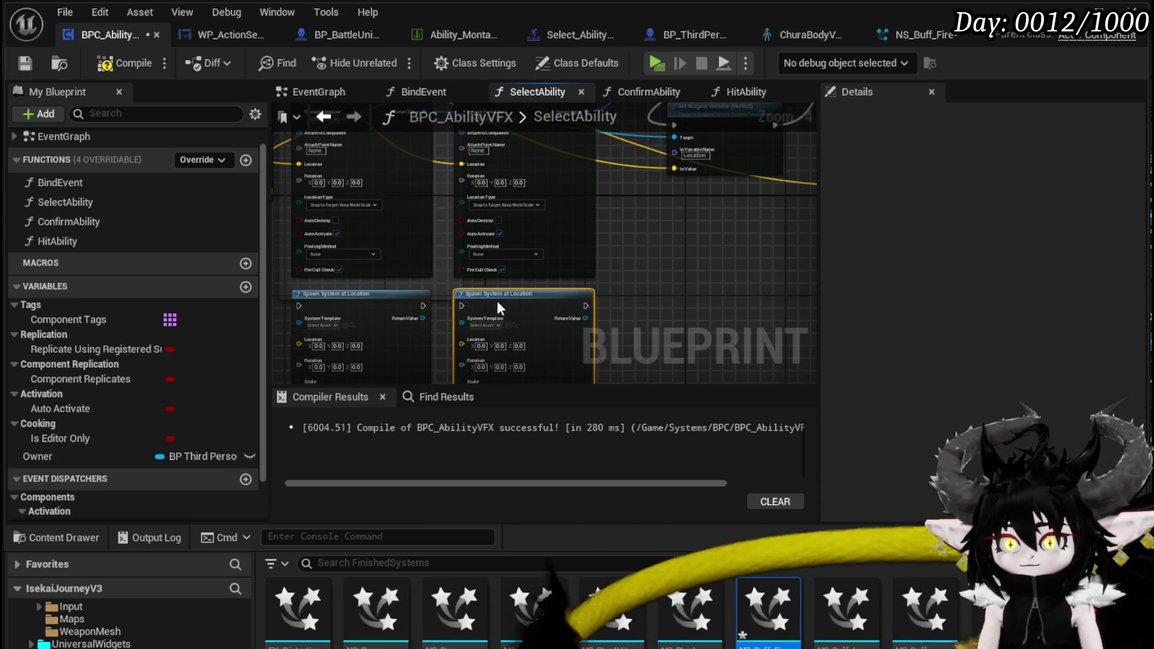
left_click_drag(423, 305, 468, 312)
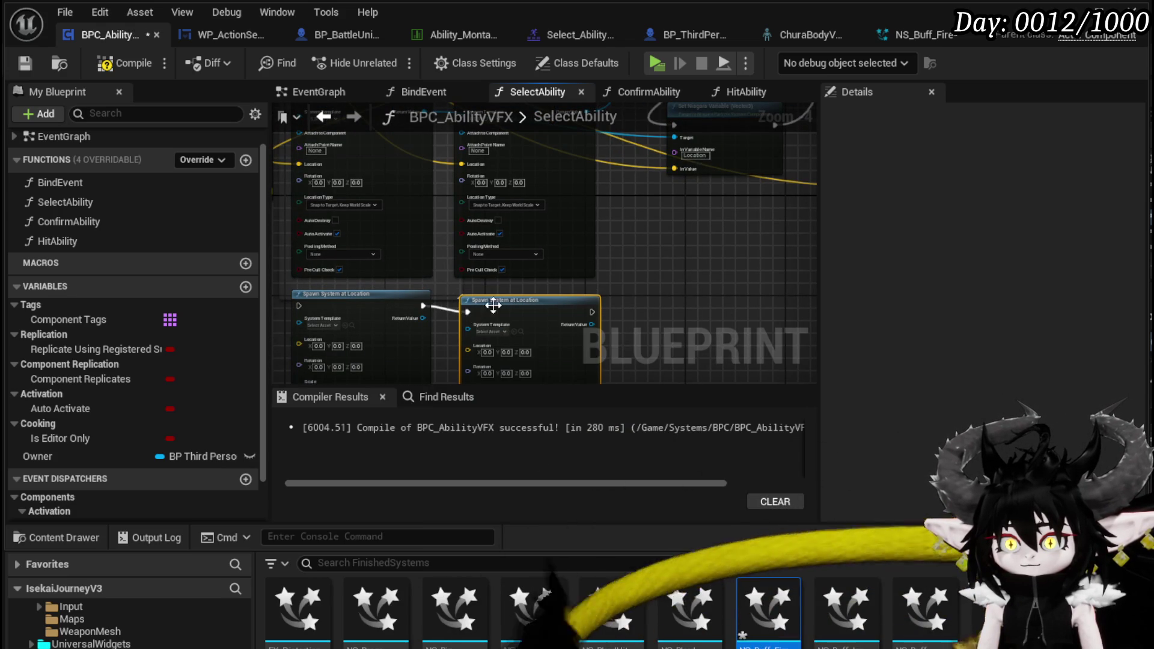
mouse_move(531, 355)
left_mouse_down()
mouse_move(510, 257)
mouse_move(424, 268)
mouse_move(386, 334)
mouse_move(412, 193)
left_mouse_up()
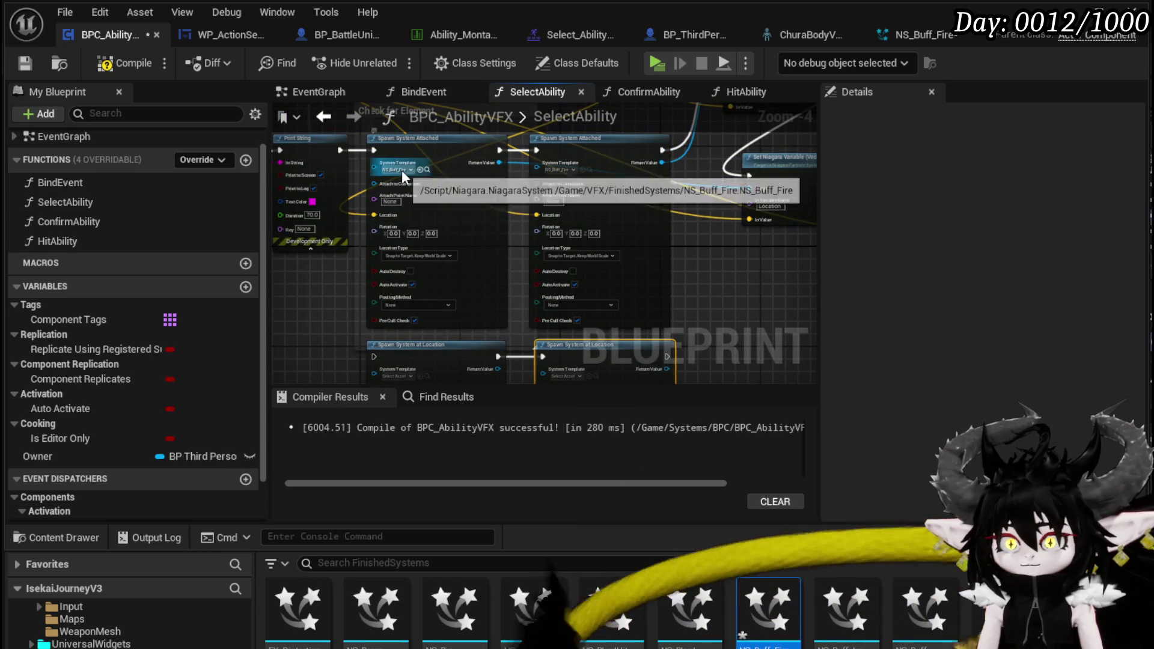
Set both spawn nodes' System Template to NS_Buff_Fire and save the three changed assets
right_click(401, 170)
left_click_drag(382, 344, 396, 285)
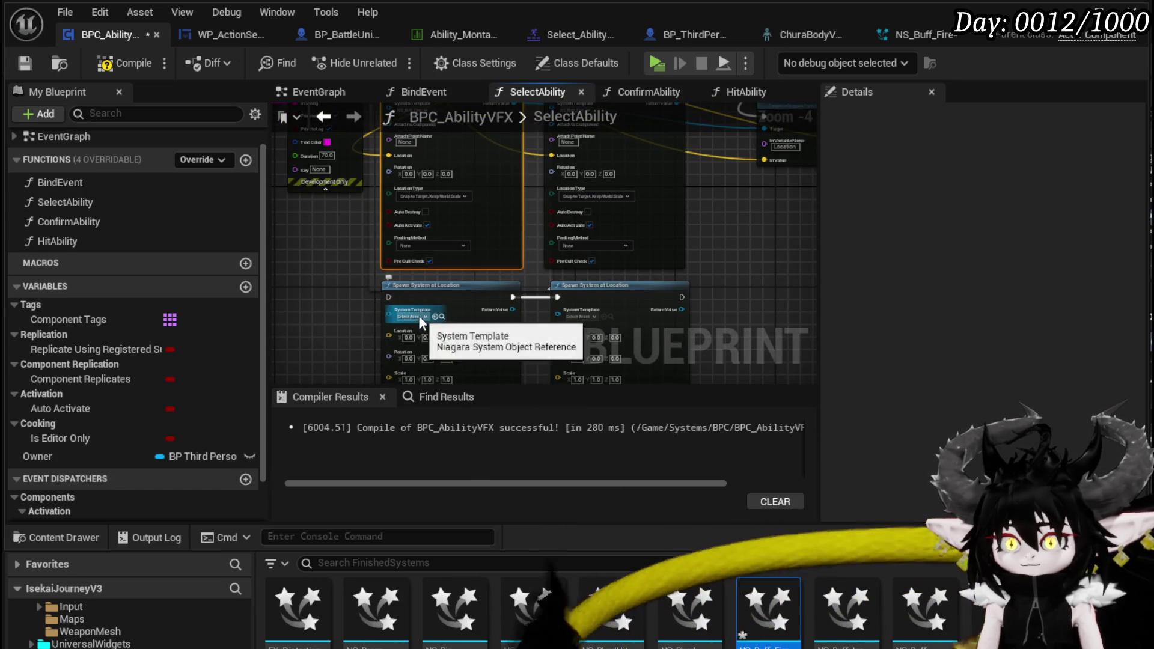
left_click(418, 315)
type("Fire Buff")
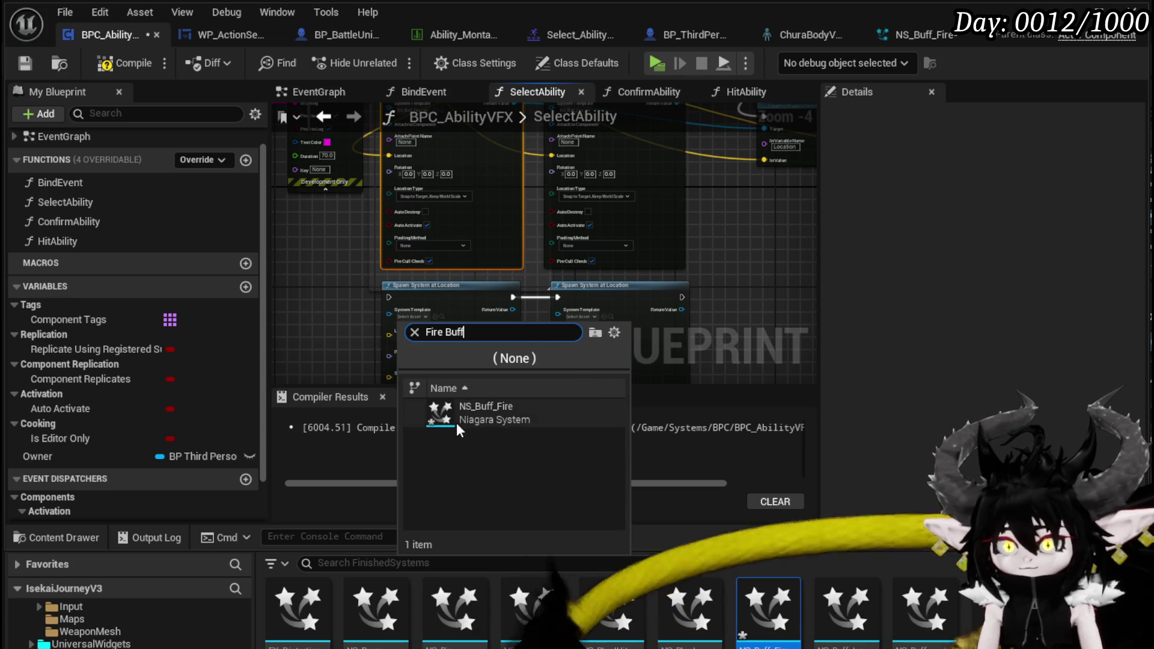
left_click(437, 431)
scroll(582, 301, "up", 3)
left_click(583, 331)
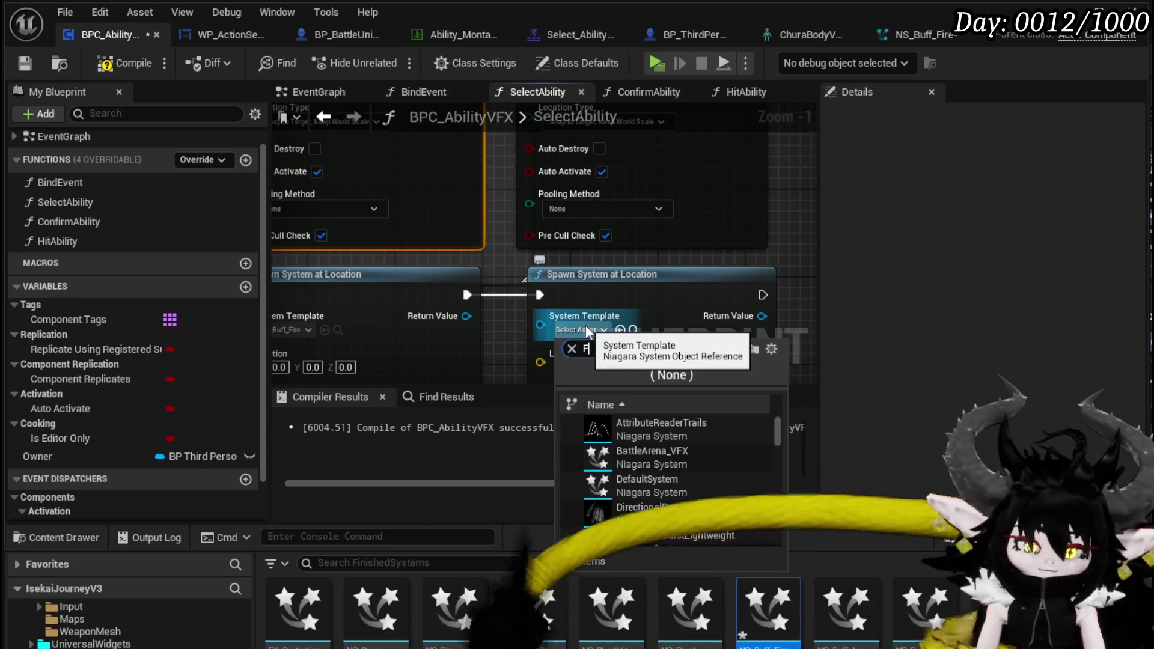
type("Fir")
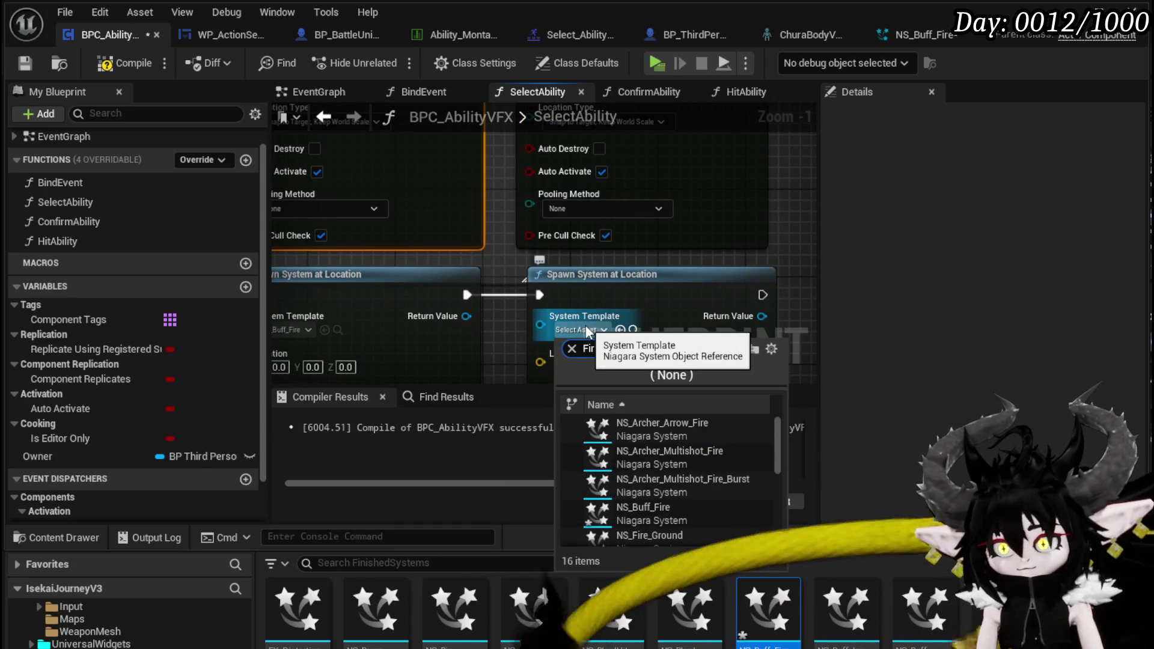
type("e Buff")
left_click(657, 429)
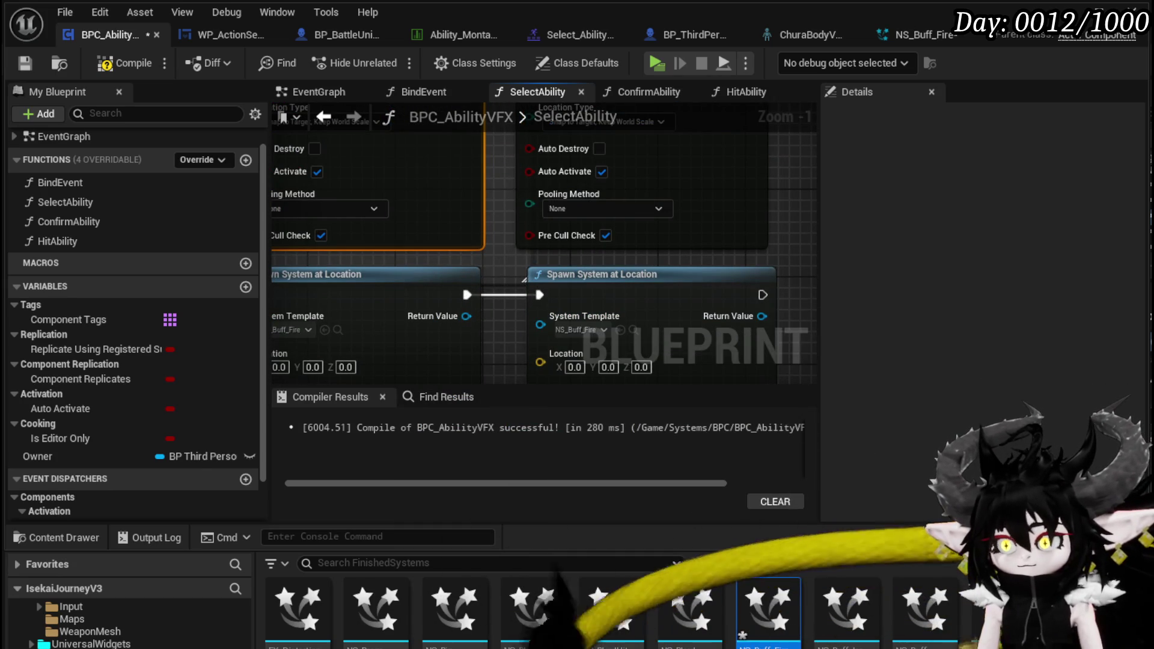
key("ctrl+shift+s")
left_click(859, 587)
scroll(423, 263, "down", 4)
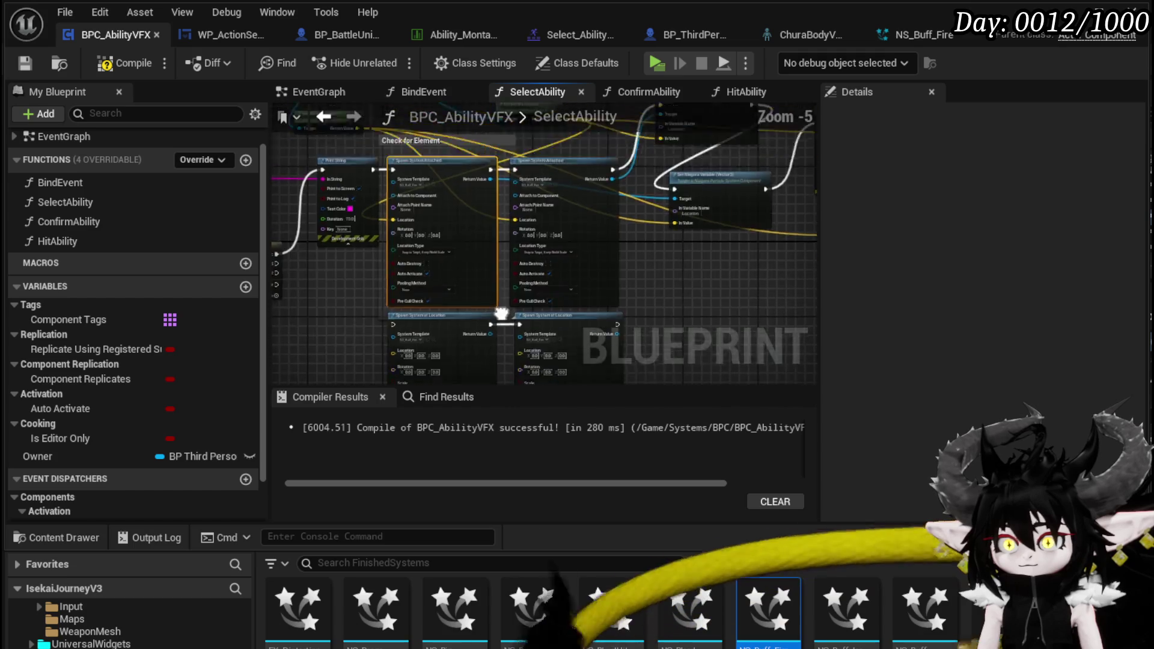
Connect the switch output to Spawn System at Location and wire Get World Location into its Location input
mouse_move(308, 183)
left_mouse_down()
mouse_move(439, 264)
mouse_move(426, 253)
left_mouse_up()
left_click_drag(554, 307, 656, 306)
left_click(551, 151)
scroll(421, 297, "up", 3)
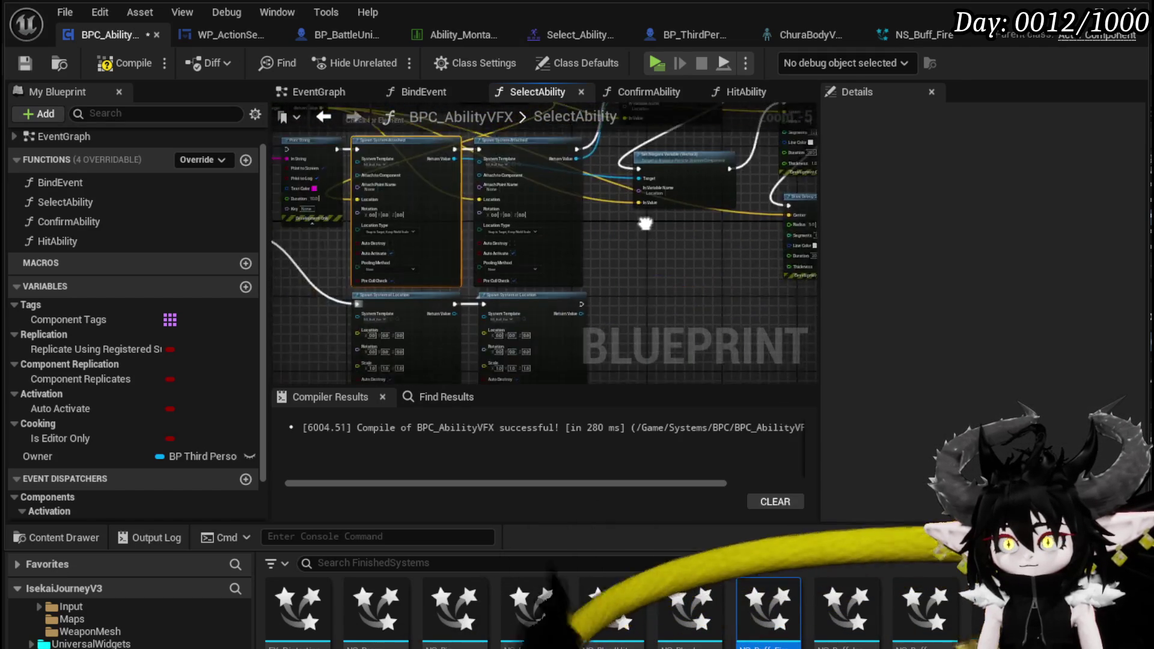
scroll(504, 287, "down", 2)
mouse_move(385, 280)
left_mouse_down()
mouse_move(473, 215)
mouse_move(586, 195)
mouse_move(625, 204)
left_mouse_up()
mouse_move(420, 255)
left_mouse_down()
mouse_move(438, 262)
mouse_move(479, 417)
mouse_move(547, 370)
mouse_move(565, 261)
mouse_move(467, 240)
mouse_move(560, 261)
mouse_move(562, 243)
mouse_move(605, 230)
mouse_move(442, 222)
left_mouse_up()
scroll(604, 230, "up", 3)
scroll(606, 193, "down", 2)
scroll(606, 192, "down", 1)
mouse_move(628, 258)
left_mouse_down()
mouse_move(525, 273)
mouse_move(528, 181)
mouse_move(542, 209)
mouse_move(475, 547)
mouse_move(493, 86)
mouse_move(510, 186)
left_mouse_up()
Save the BPC_AbilityVFX blueprint and switch to the game to test the fire buff
scroll(510, 187, "up", 3)
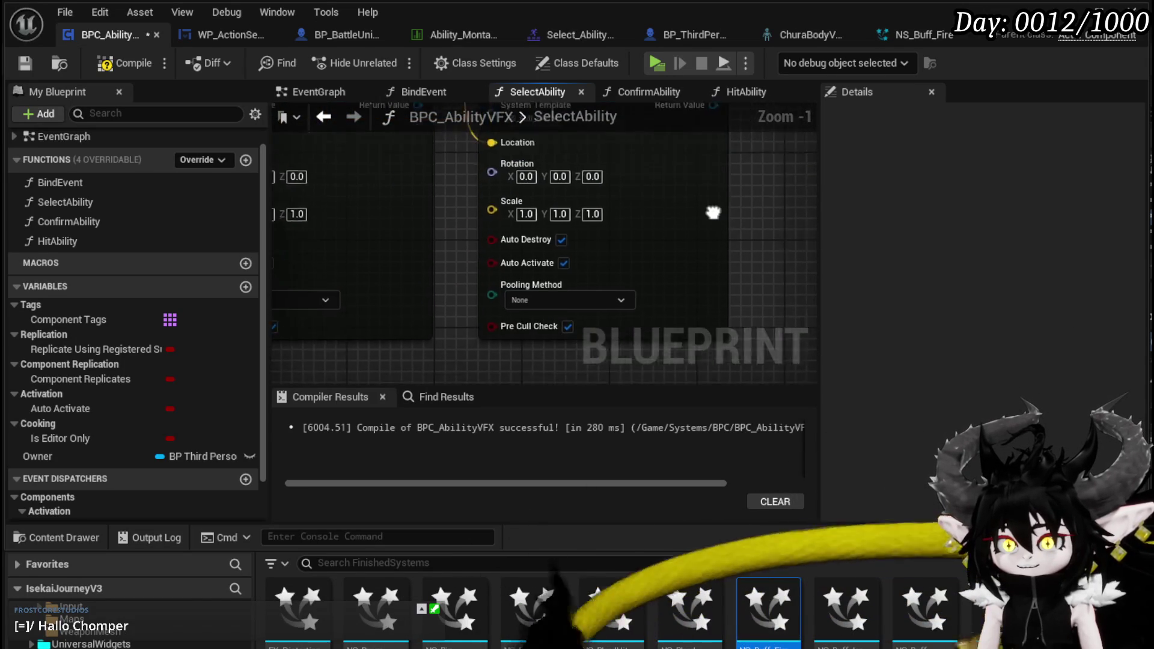
left_click(17, 73)
scroll(623, 236, "down", 1)
left_click_drag(623, 235, 596, 360)
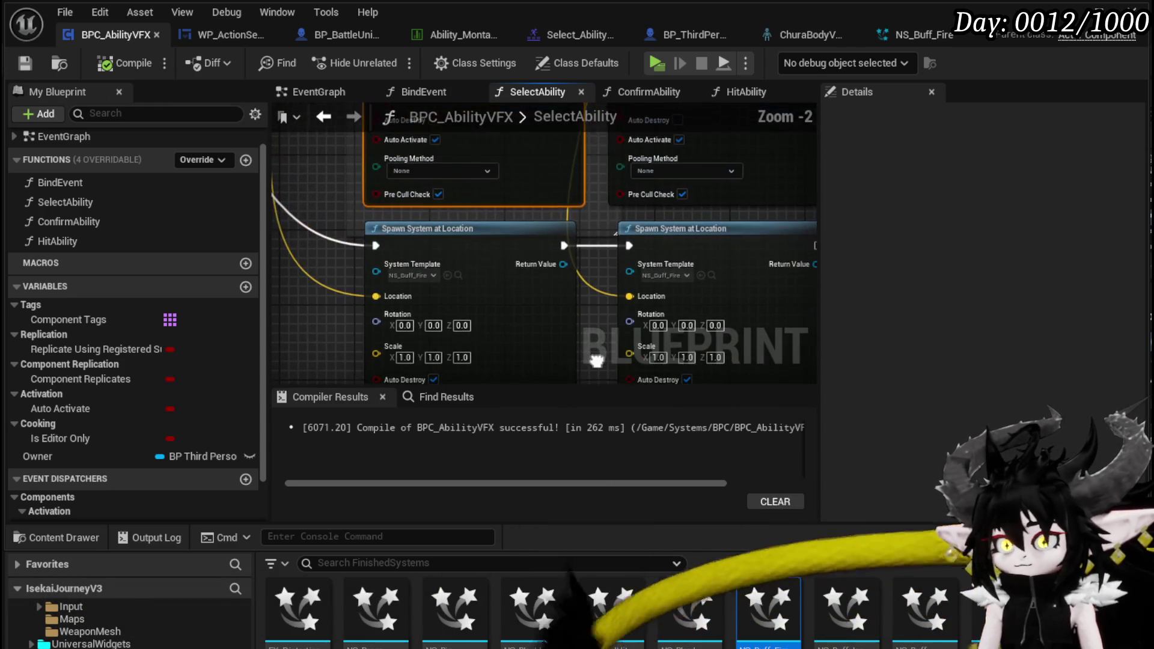
key("alt+Tab")
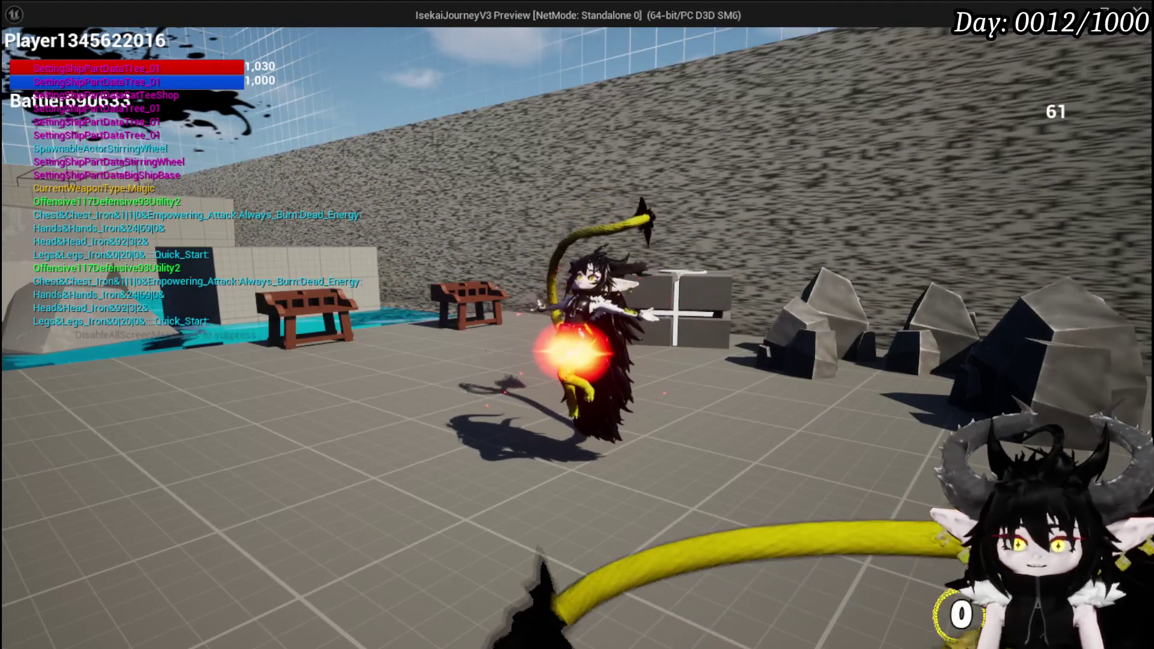
End the play-test and save the current level
key("Escape")
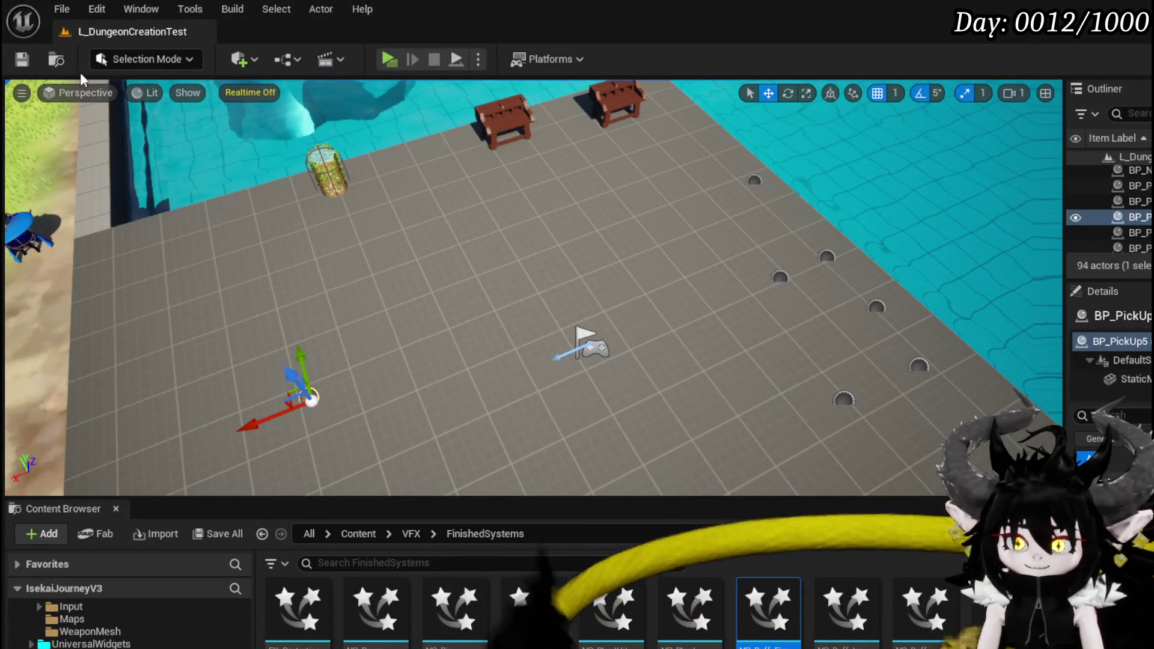
left_click(24, 60)
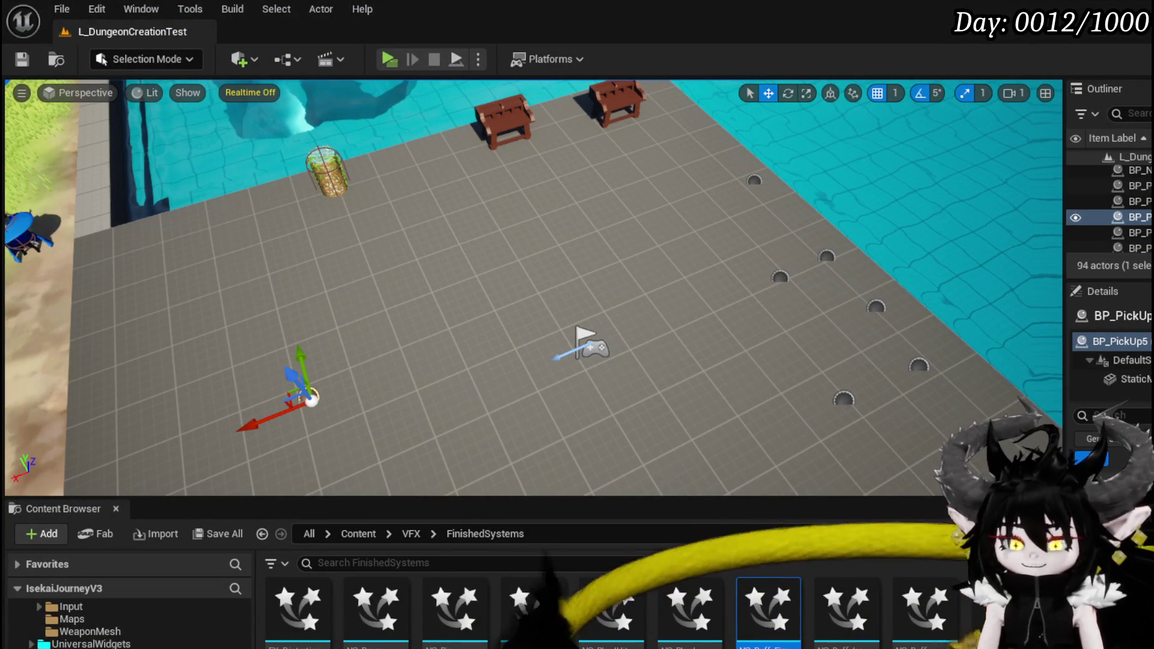
key("alt+Tab")
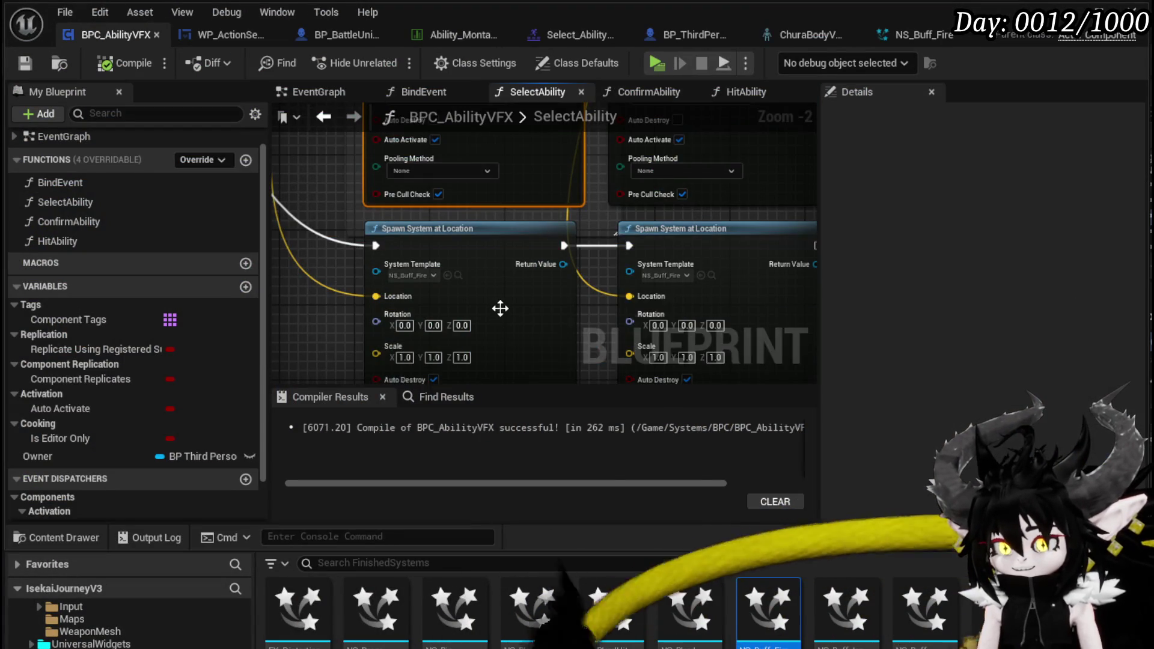
Wire Spawn System Attached's execution output into the Print String node
scroll(500, 309, "down", 3)
left_click_drag(450, 215, 382, 214)
mouse_move(744, 312)
left_mouse_down()
mouse_move(561, 320)
mouse_move(614, 299)
left_mouse_up()
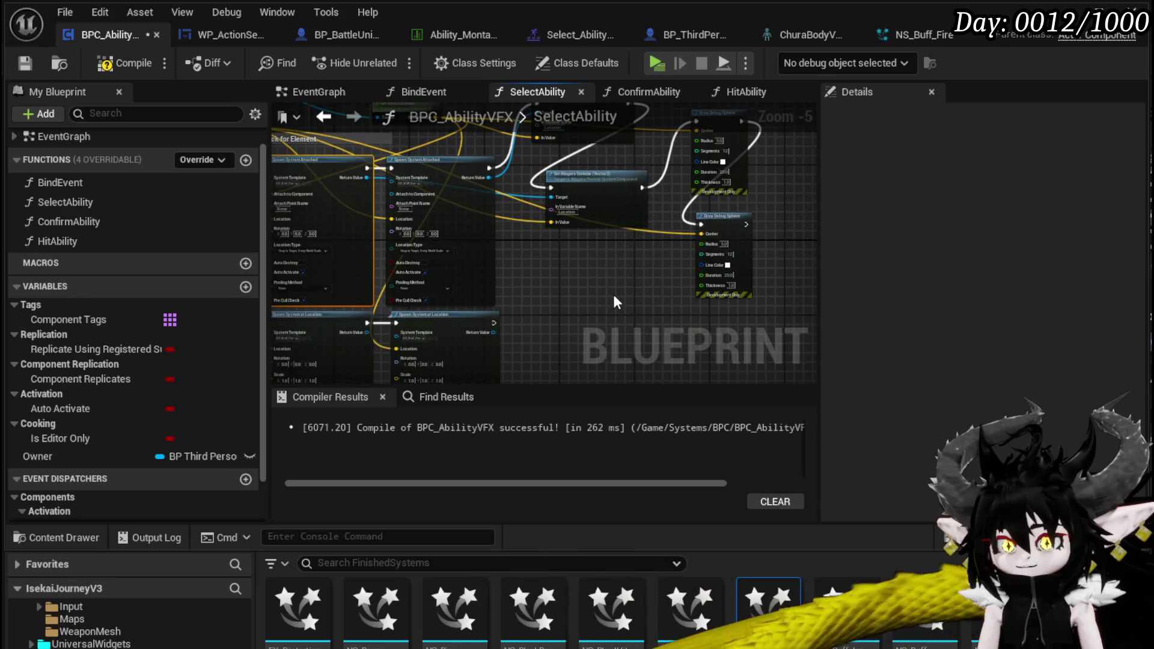
Compile the ability blueprint and enable Local Space on NS_Buff_Fire's fLAMES emitter
left_click(25, 67)
left_click(926, 42)
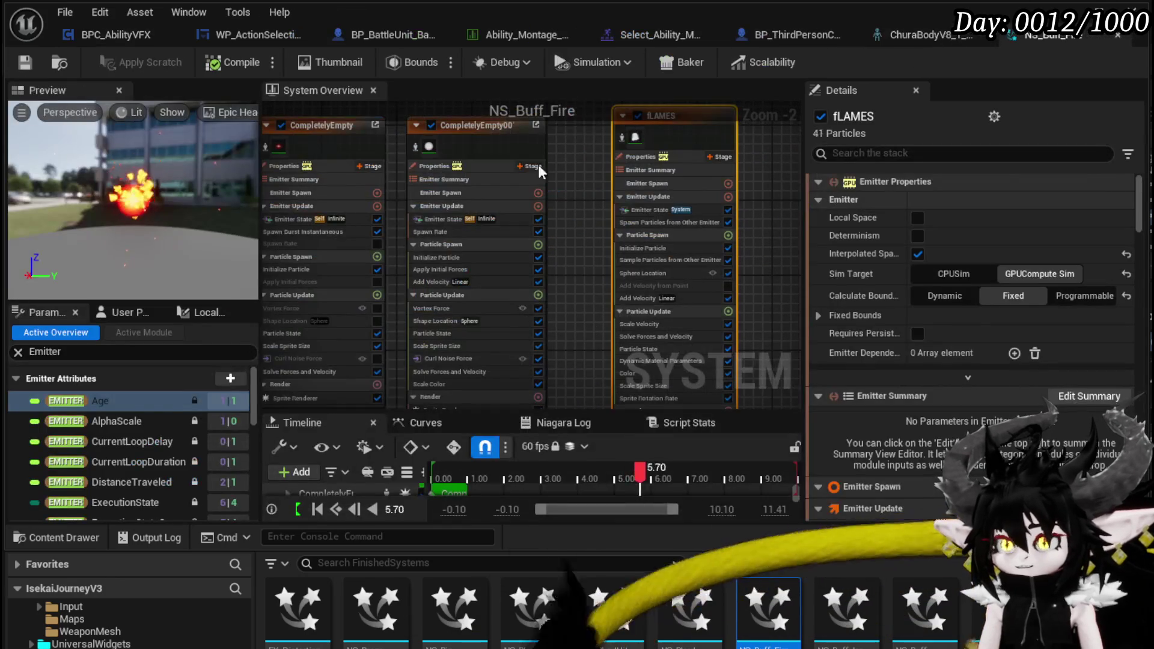
mouse_move(565, 174)
left_mouse_down()
mouse_move(531, 150)
mouse_move(554, 207)
left_mouse_up()
left_click(917, 217)
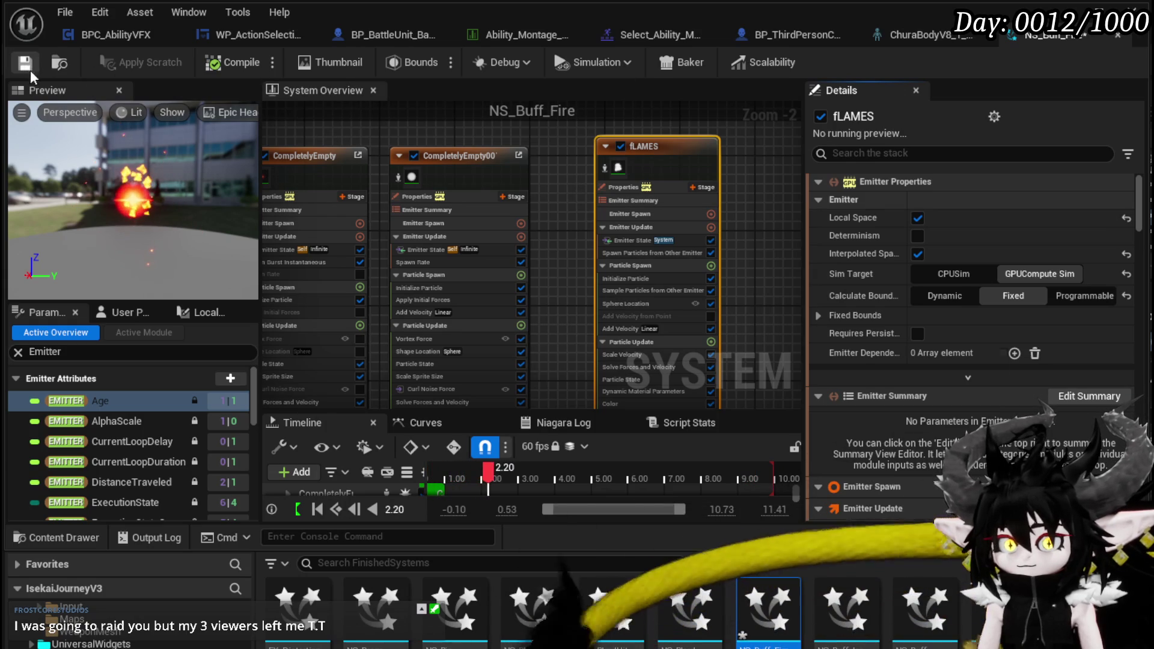
Review the fLAMES modules and set Add Velocity's Z to 50
scroll(586, 289, "up", 2)
left_click(630, 272)
left_click_drag(532, 263, 497, 189)
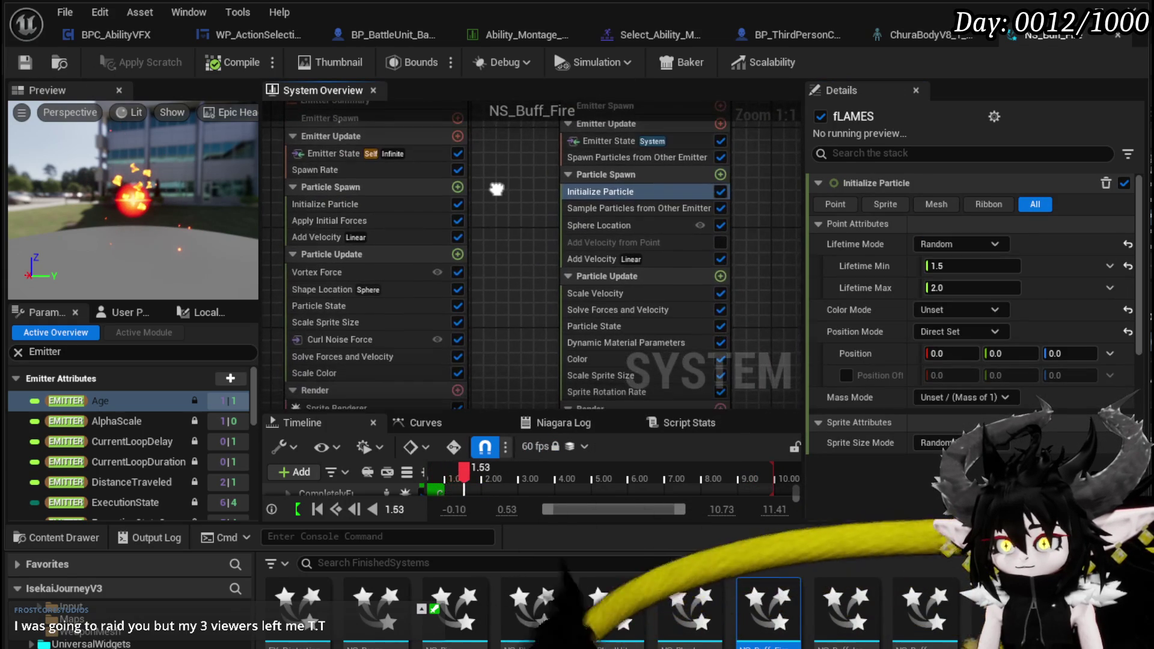
left_click(607, 208)
mouse_move(519, 227)
left_mouse_down()
mouse_move(451, 240)
mouse_move(474, 199)
left_mouse_up()
left_click(526, 243)
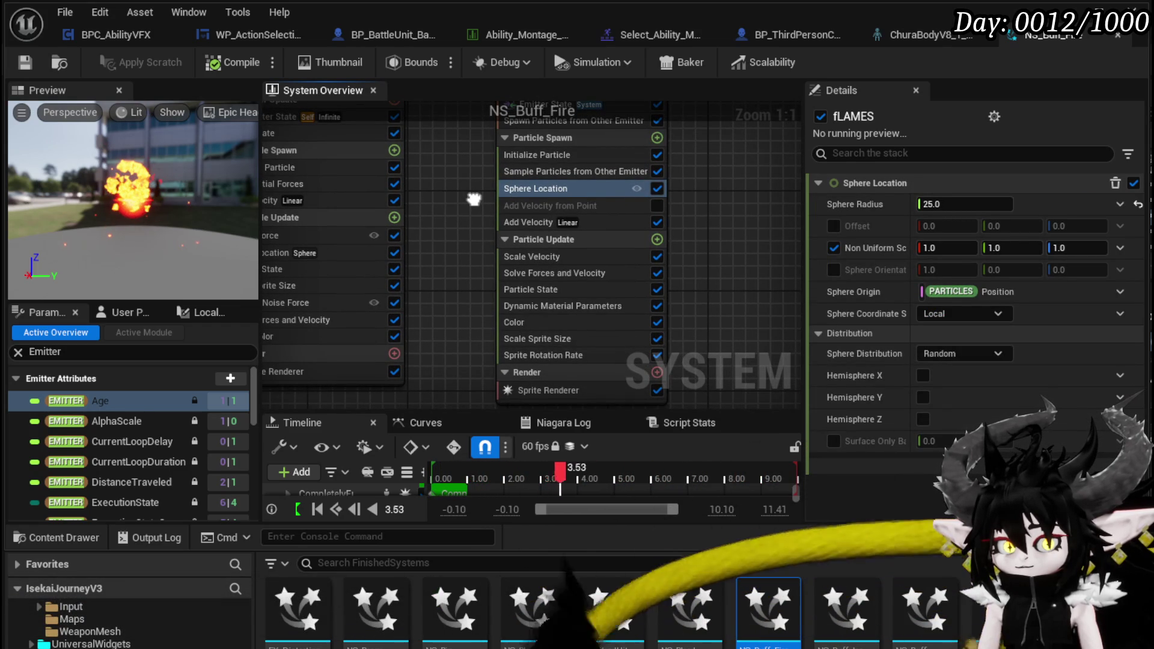
mouse_move(474, 199)
left_mouse_down()
mouse_move(444, 225)
mouse_move(482, 225)
left_mouse_up()
left_click(563, 198)
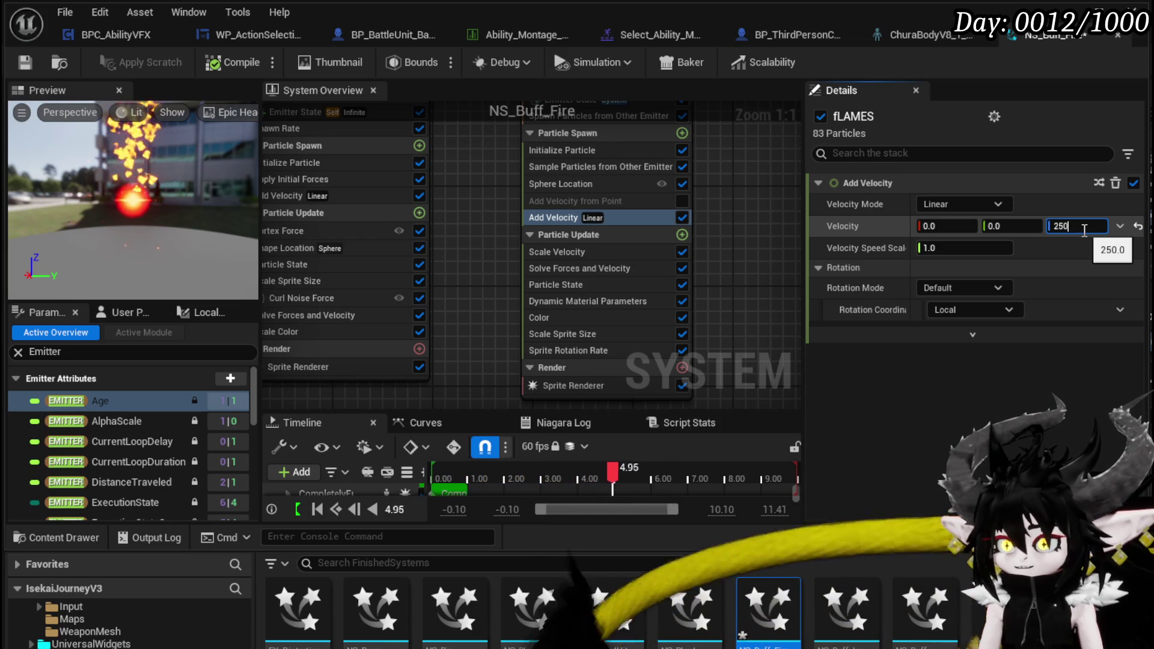
type("50")
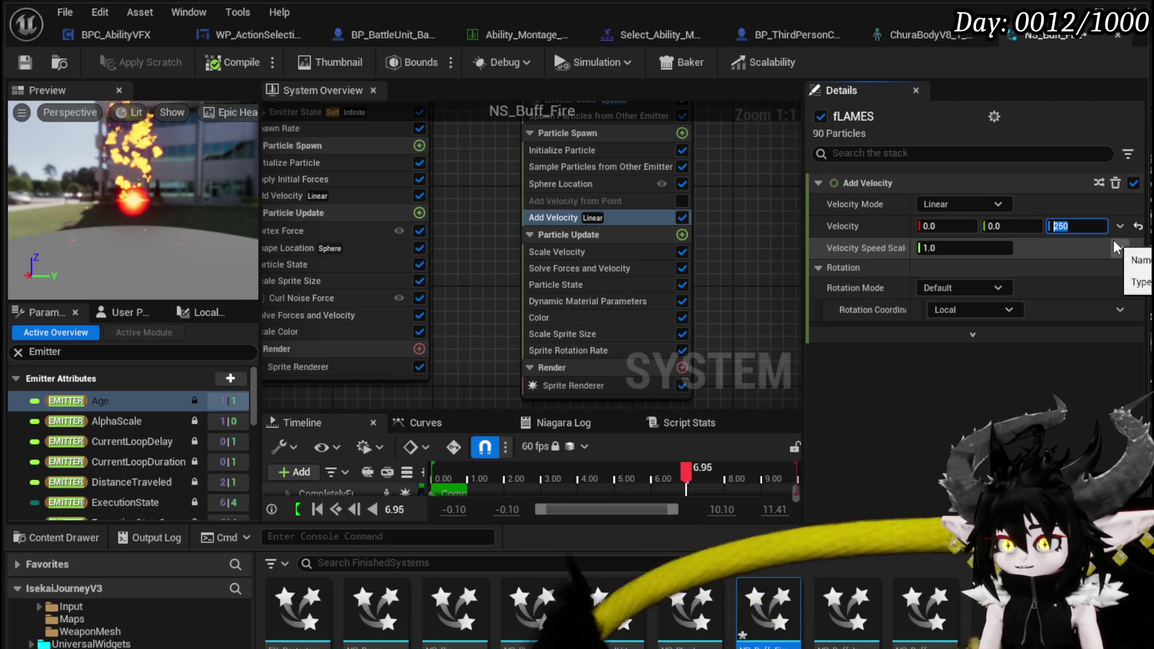
key("Return")
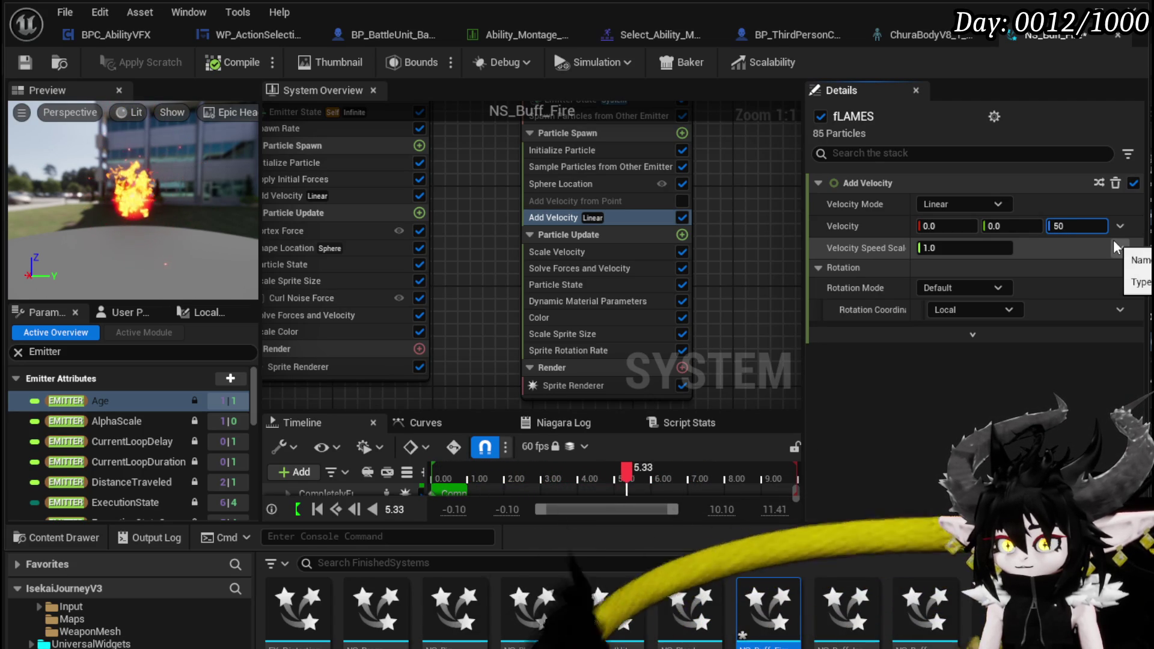
Keep rotation mode Default and velocity mode Linear, close the fire system editor, and launch the game
left_click(986, 287)
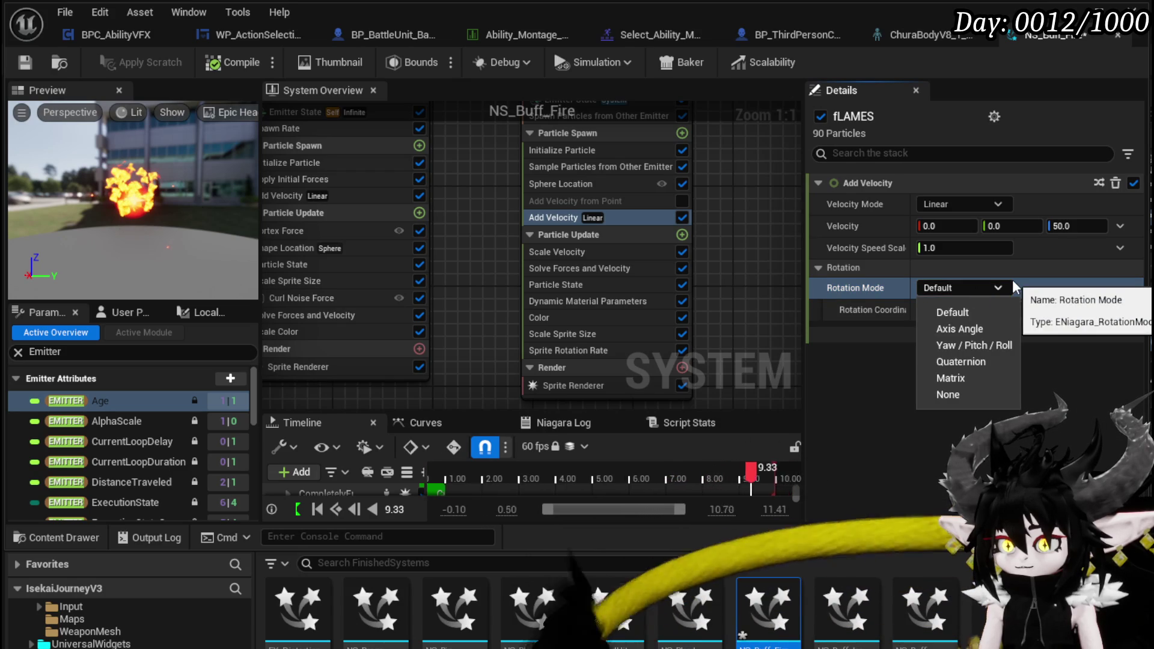
left_click(986, 284)
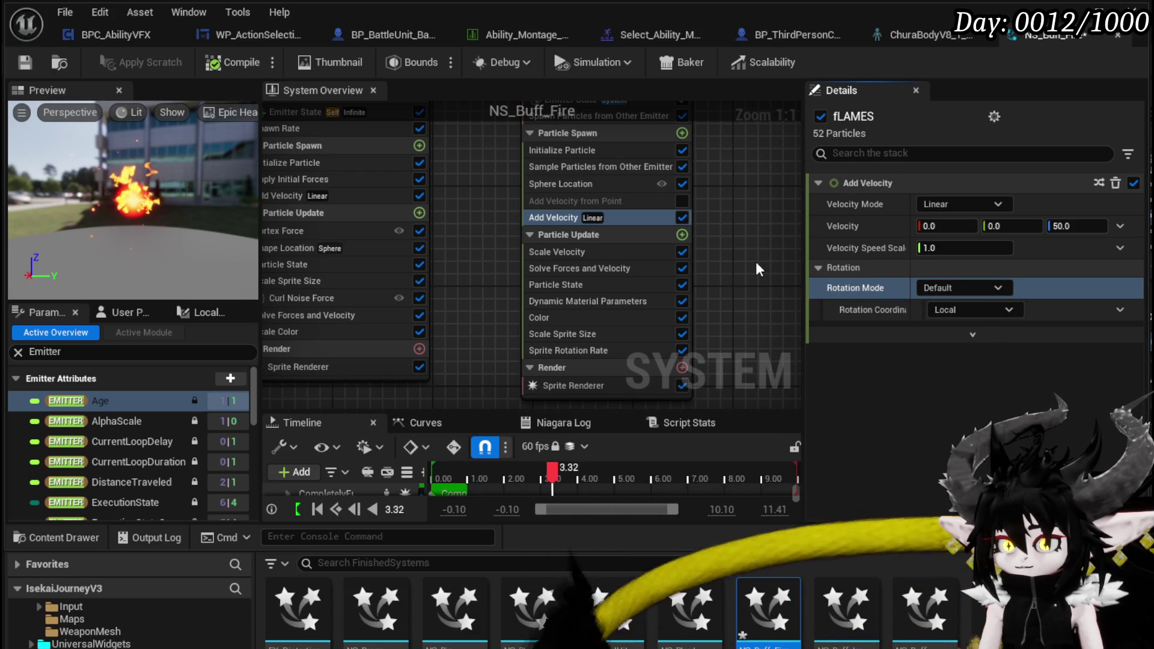
left_click(964, 205)
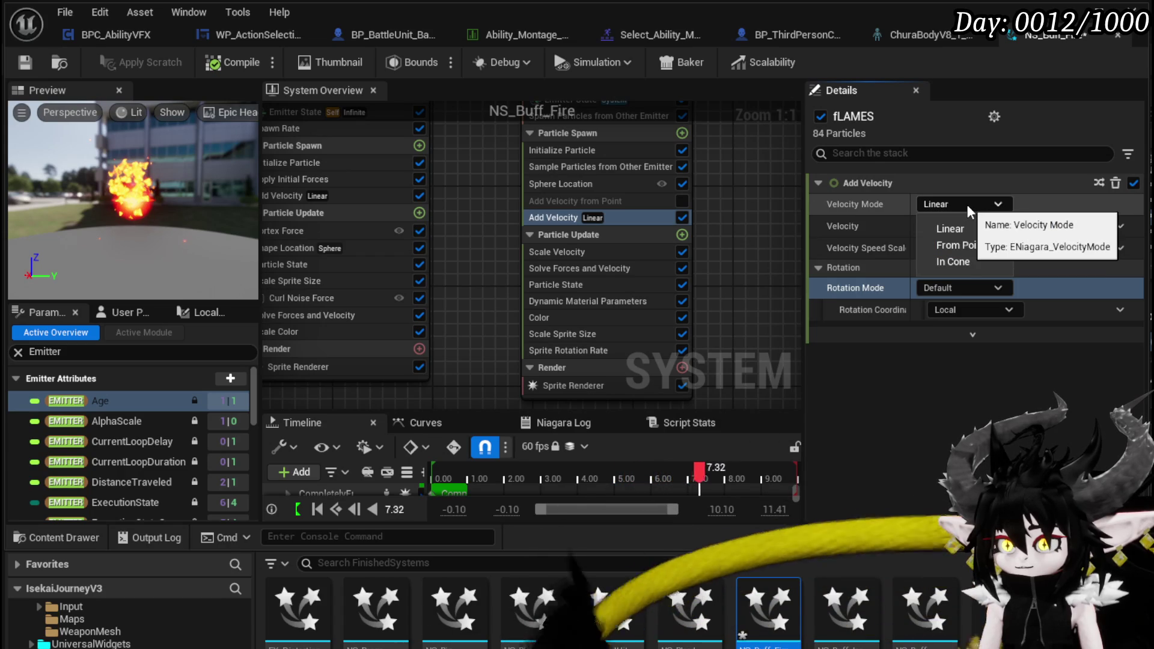
left_click(966, 203)
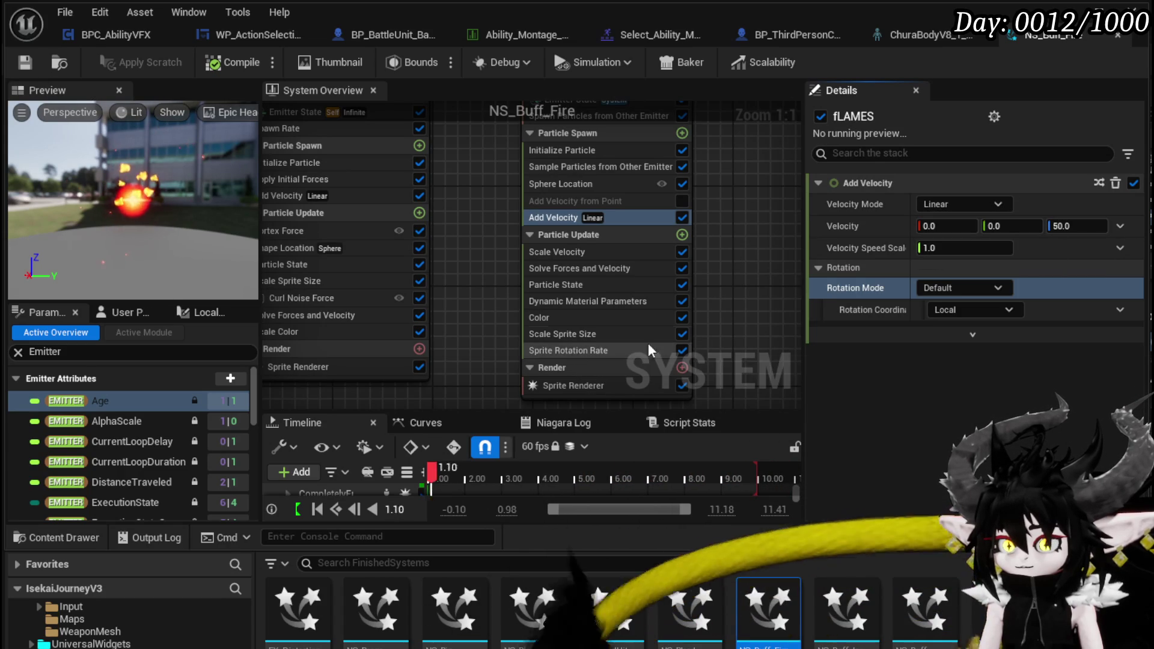
mouse_move(665, 309)
left_mouse_down()
mouse_move(549, 296)
mouse_move(521, 310)
left_mouse_up()
scroll(520, 309, "down", 2)
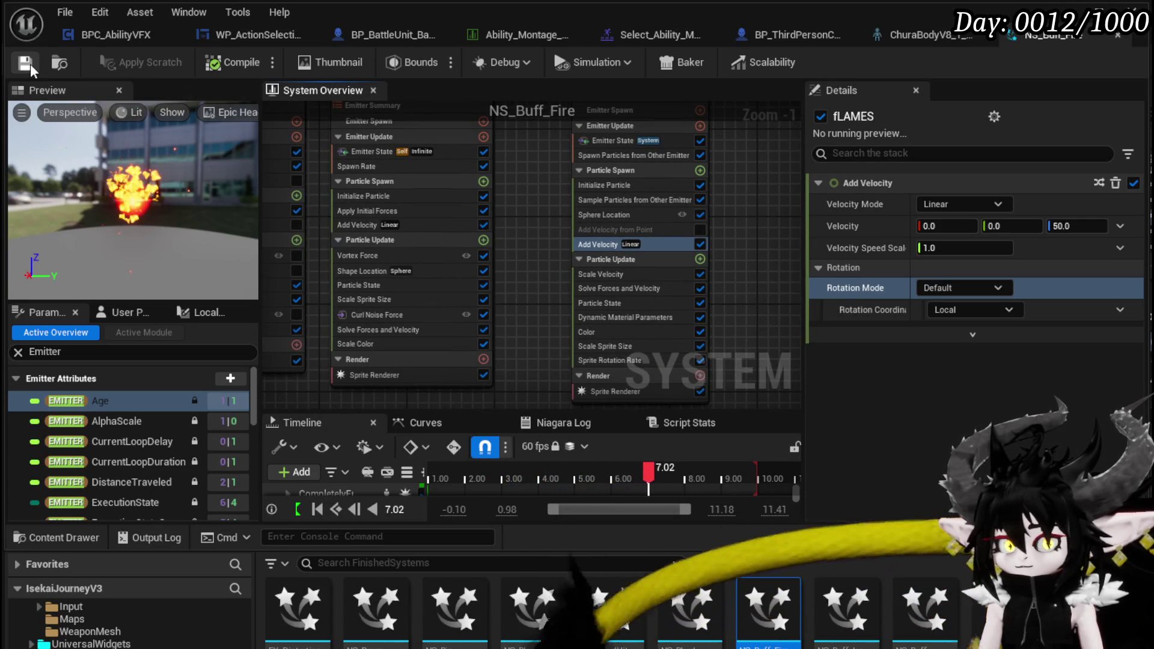
left_click(1066, 13)
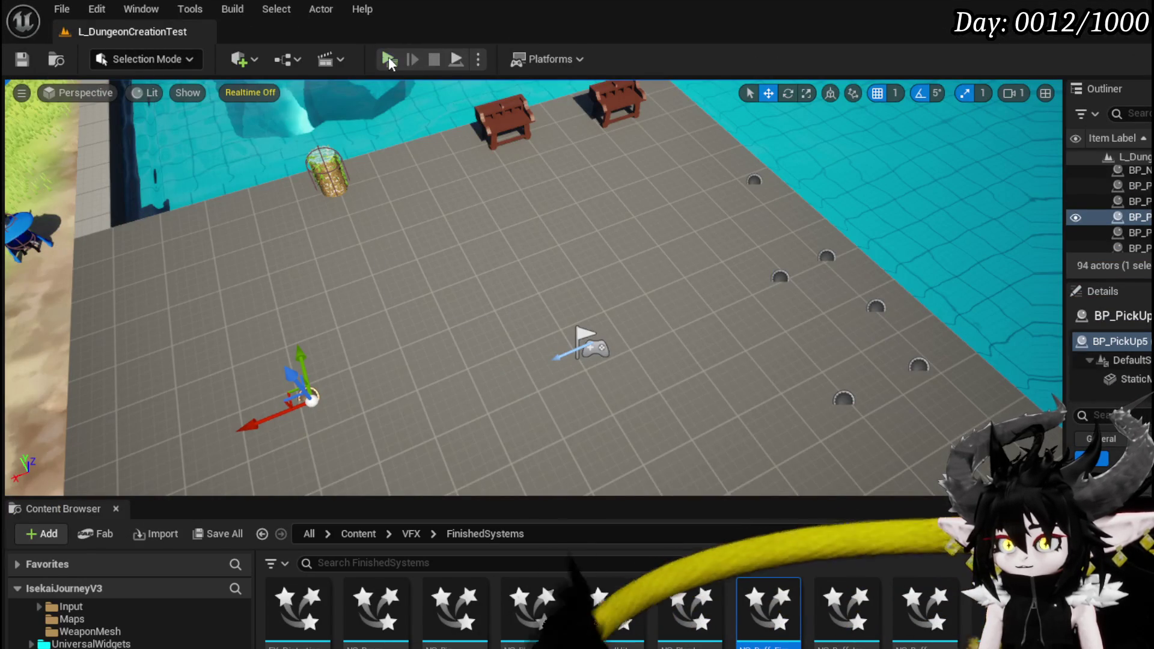
key("alt+p")
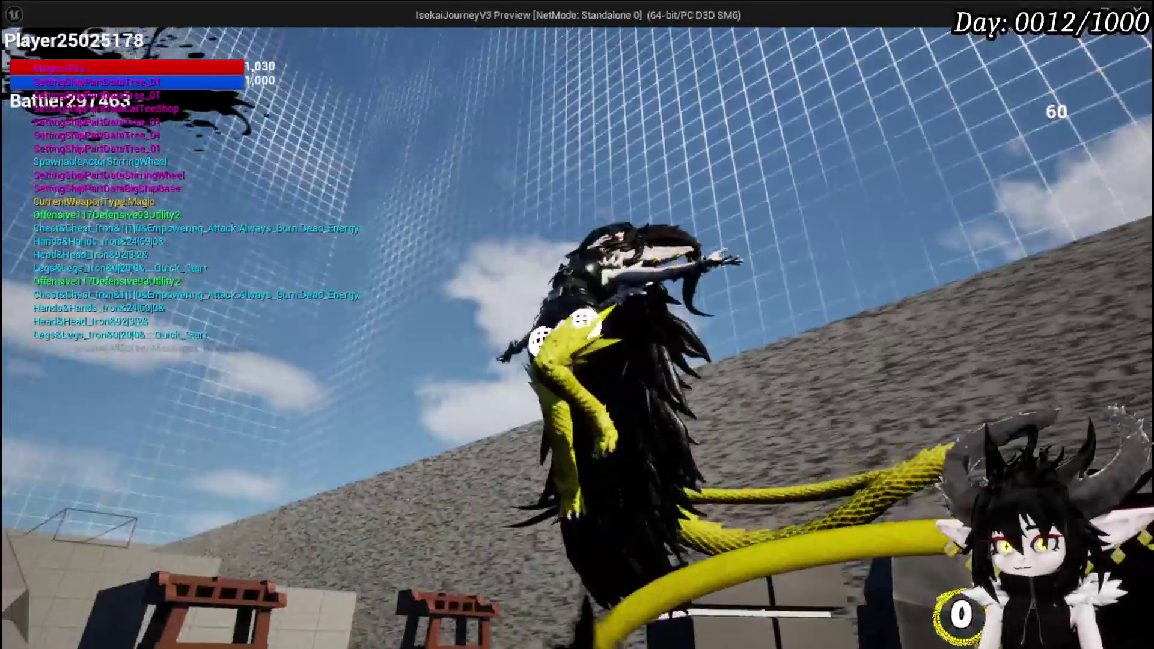
Stop the play-test and return to the BPC_AbilityVFX SelectAbility graph
key("Escape")
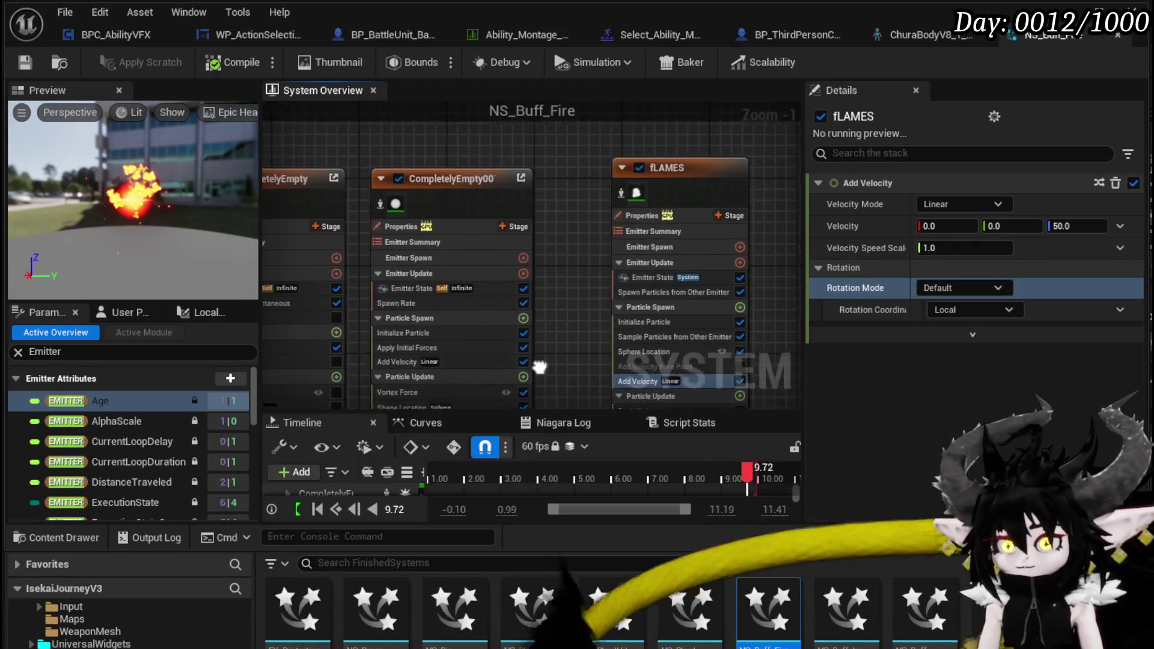
left_click(114, 34)
scroll(402, 265, "up", 2)
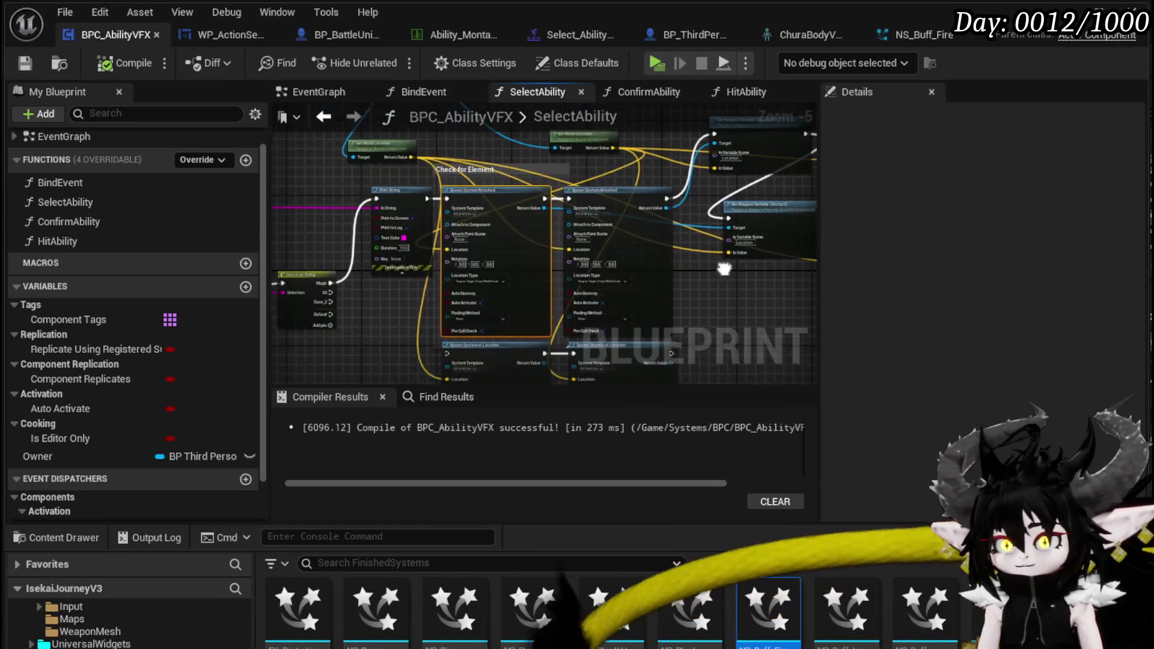
Break the Location links on both spawn nodes
left_click(362, 230, "alt")
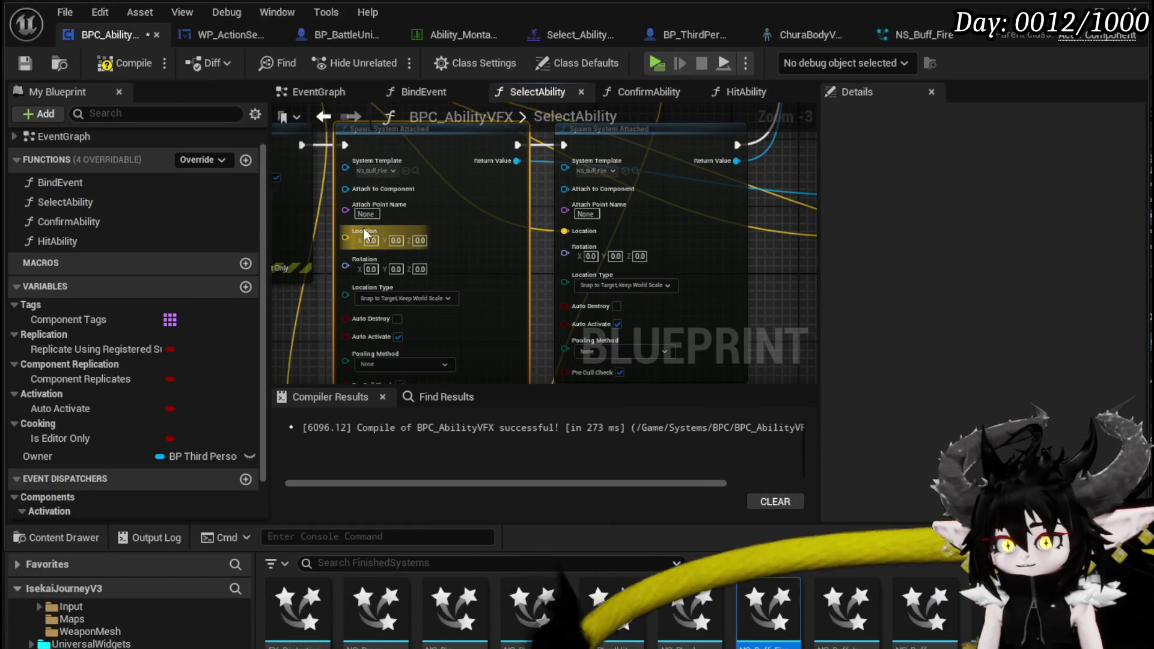
left_click(576, 233, "alt")
mouse_move(762, 240)
left_mouse_down()
mouse_move(742, 158)
mouse_move(691, 181)
mouse_move(507, 337)
mouse_move(456, 359)
left_mouse_up()
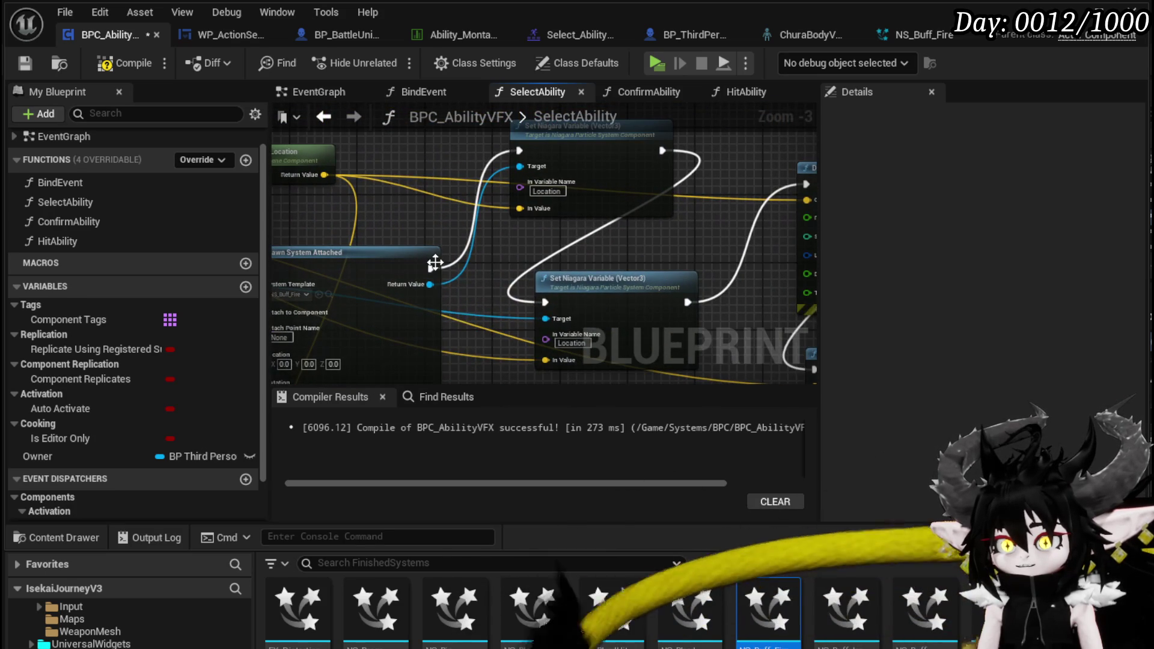
mouse_move(434, 287)
left_mouse_down()
mouse_move(233, 269)
mouse_move(456, 219)
mouse_move(546, 219)
left_mouse_up()
Compile BPC_AbilityVFX, run a quick play-test, and return to the graph
left_click(122, 66)
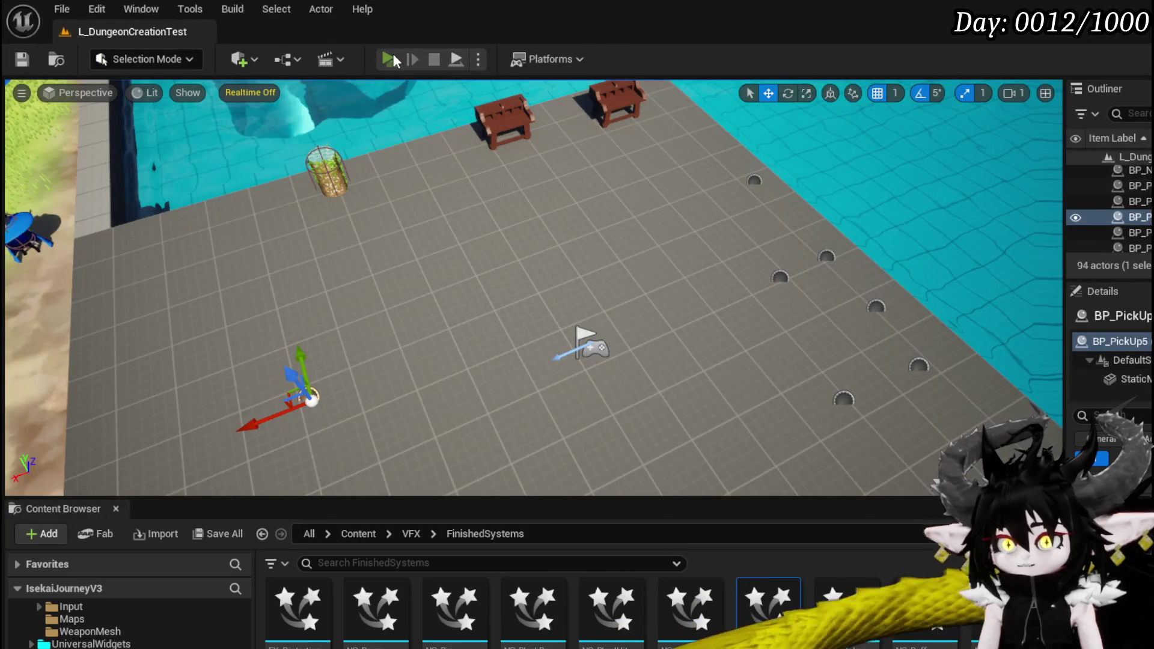
left_click(390, 59)
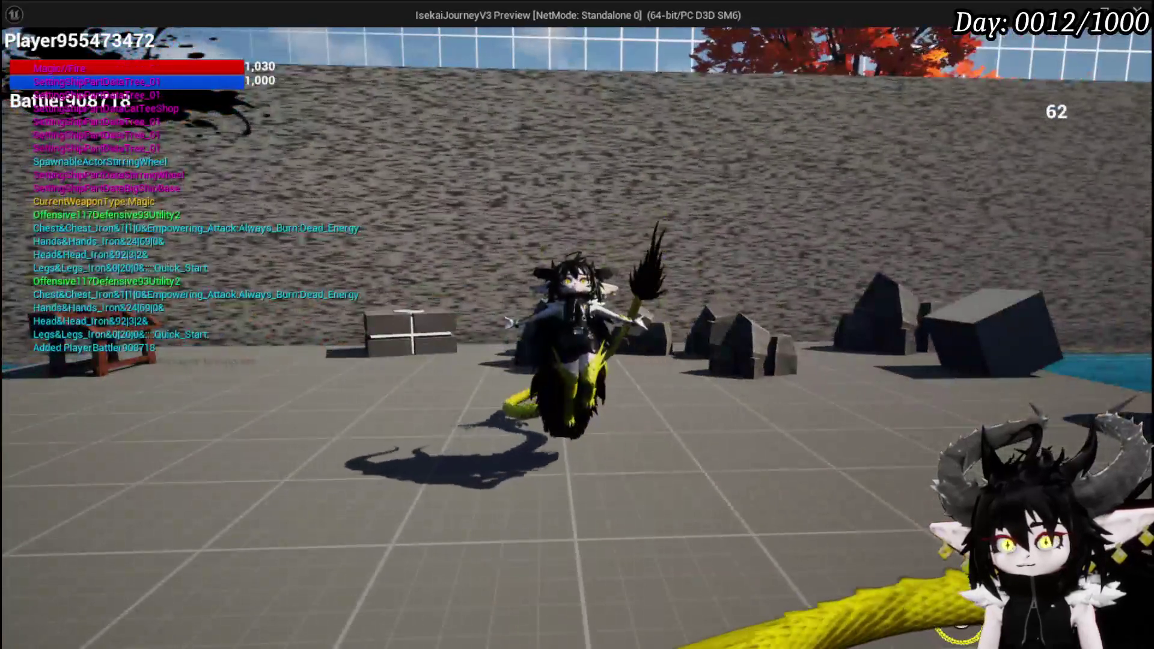
mouse_move(577, 324)
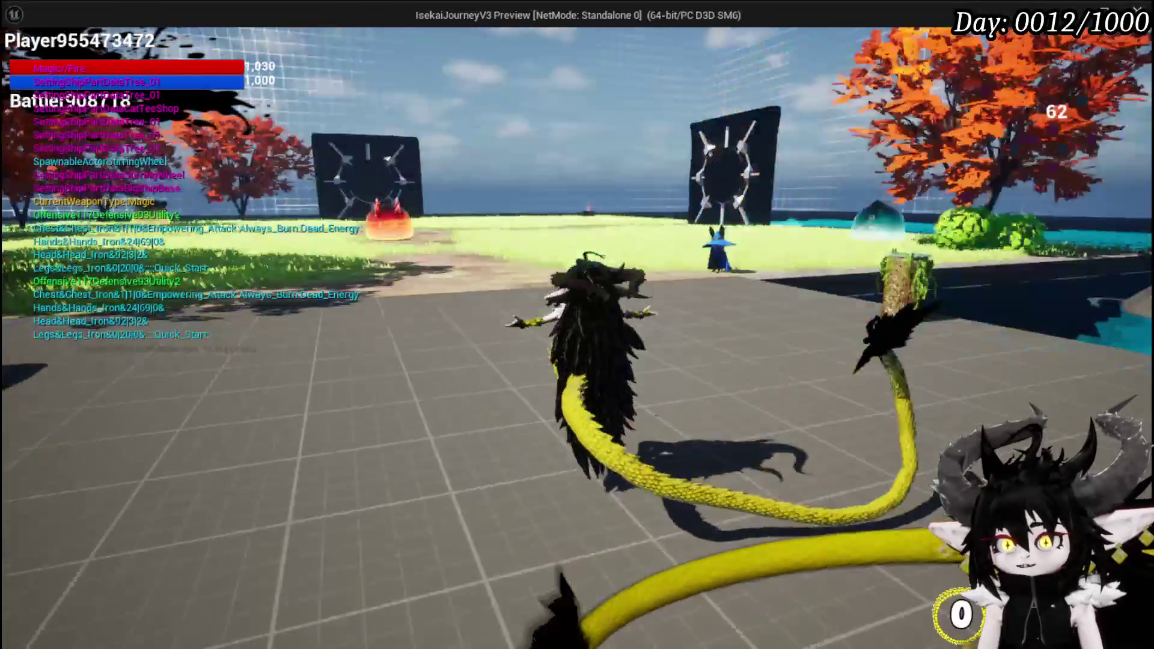
key("Escape")
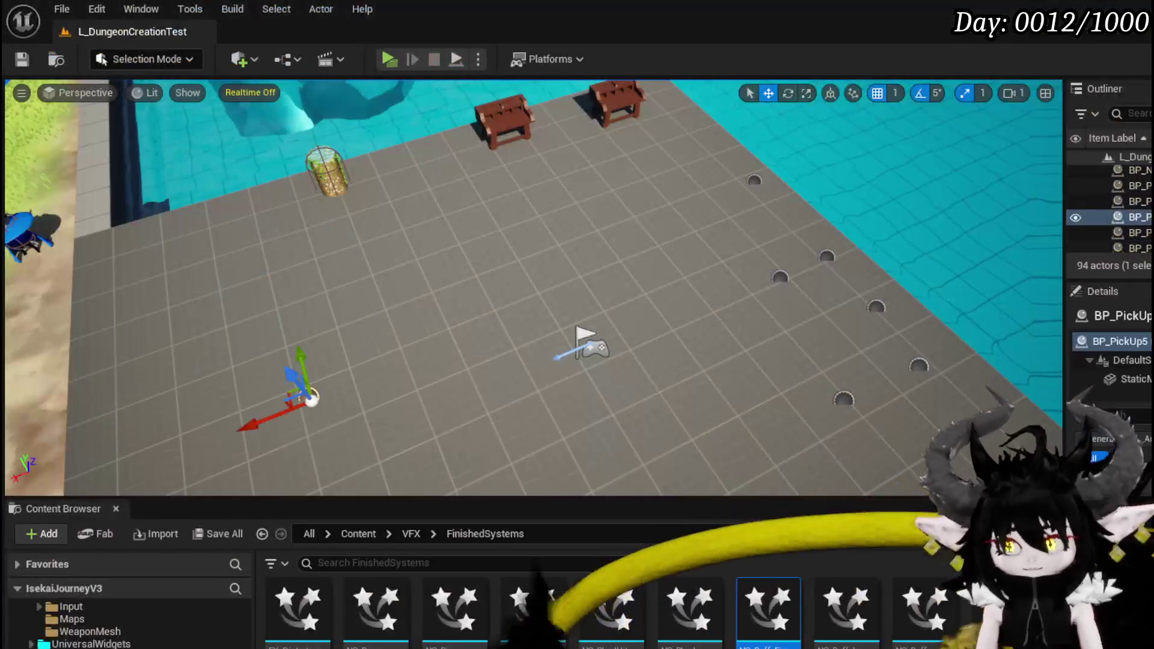
key("alt+Tab")
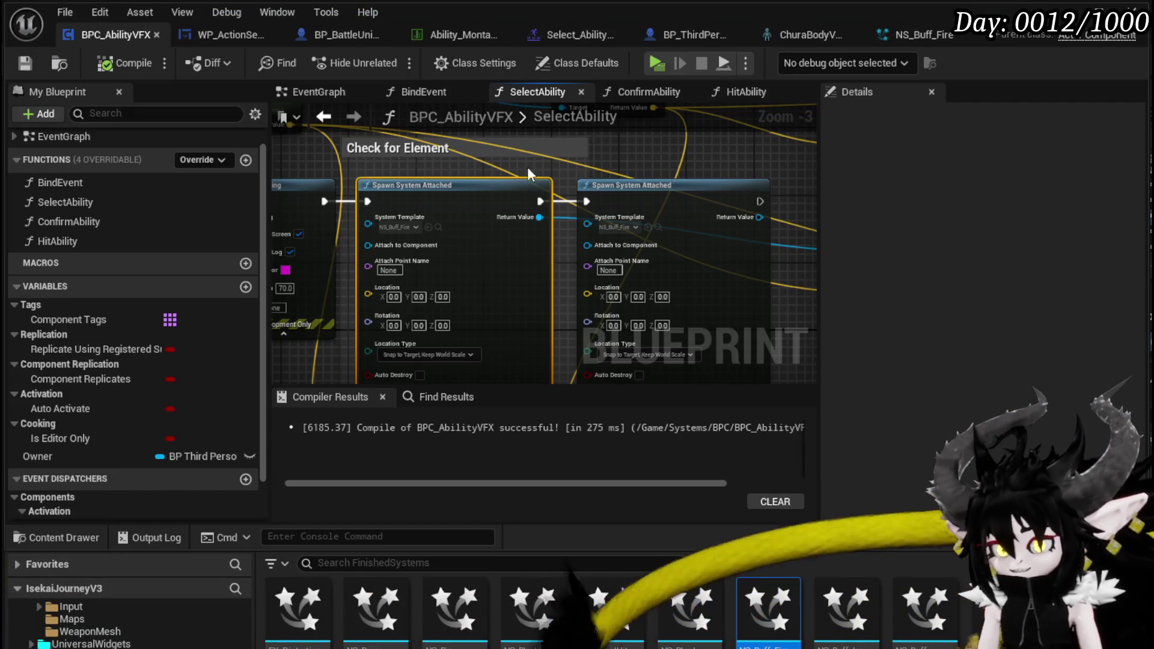
scroll(406, 218, "down", 2)
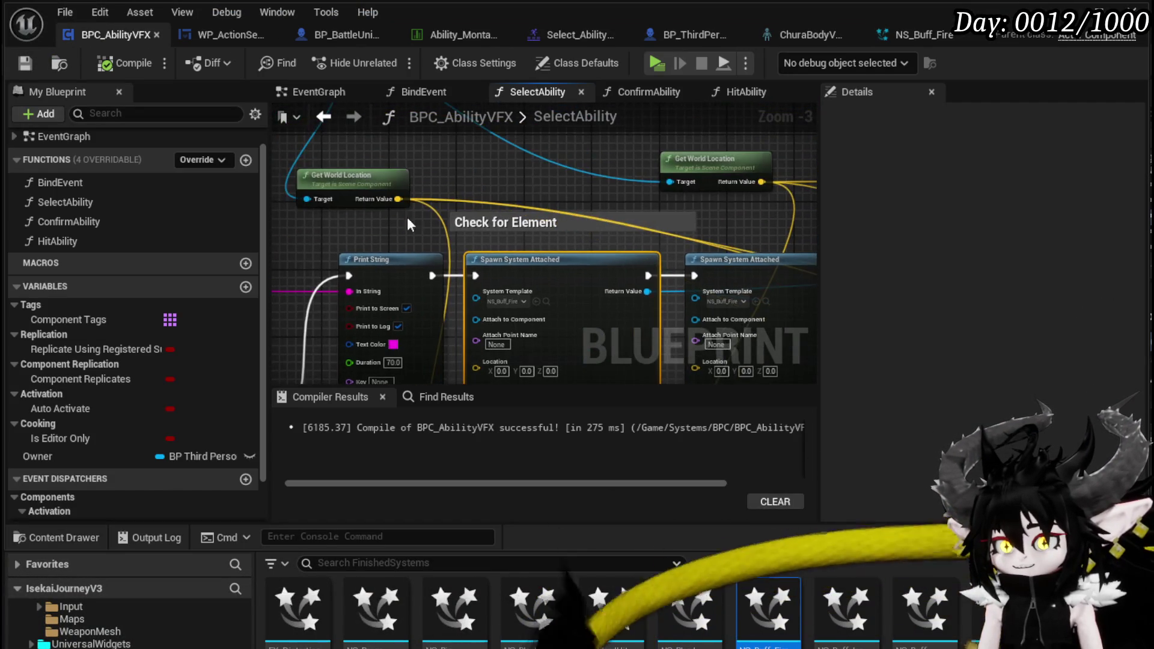
Connect the right and left hand location pins into the spawned effects' Attach to Component inputs
scroll(467, 239, "up", 2)
mouse_move(406, 161)
left_mouse_down()
mouse_move(549, 423)
mouse_move(567, 203)
mouse_move(583, 182)
mouse_move(538, 326)
left_mouse_up()
mouse_move(661, 294)
left_mouse_down()
mouse_move(611, 373)
mouse_move(941, 384)
mouse_move(545, 249)
mouse_move(431, 183)
mouse_move(430, 195)
mouse_move(387, 188)
left_mouse_up()
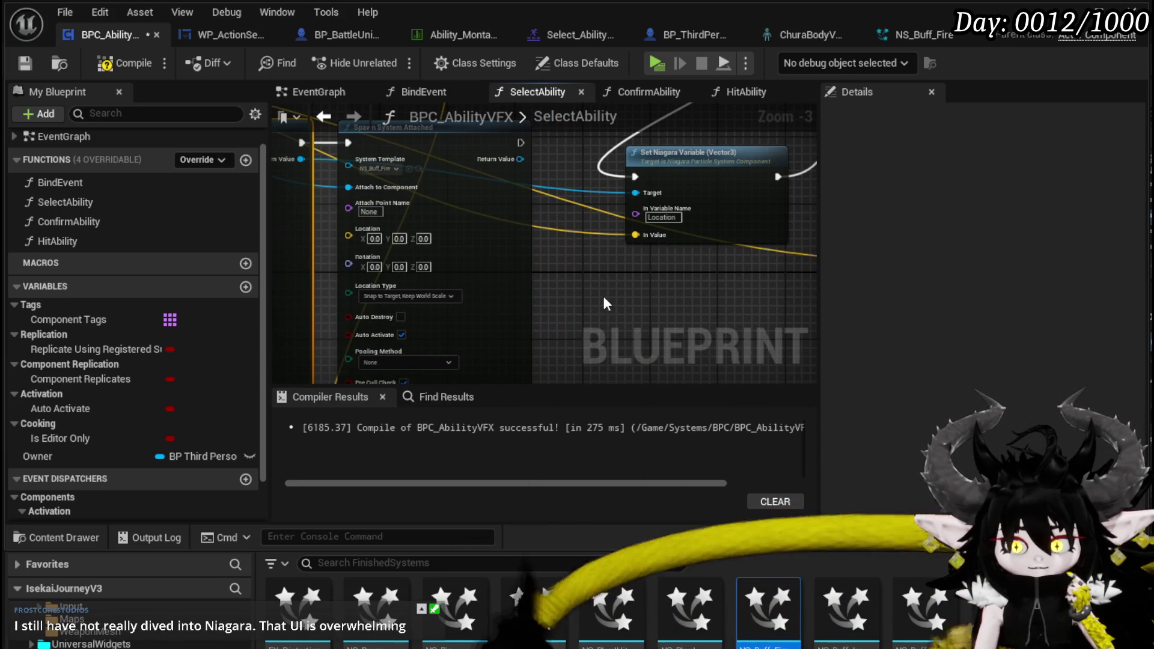
scroll(539, 185, "down", 1)
Reposition the Owner and both HandLocation nodes, then start a play-test from the level editor
mouse_move(390, 107)
left_mouse_down()
mouse_move(439, 206)
mouse_move(420, 288)
mouse_move(414, 168)
left_mouse_up()
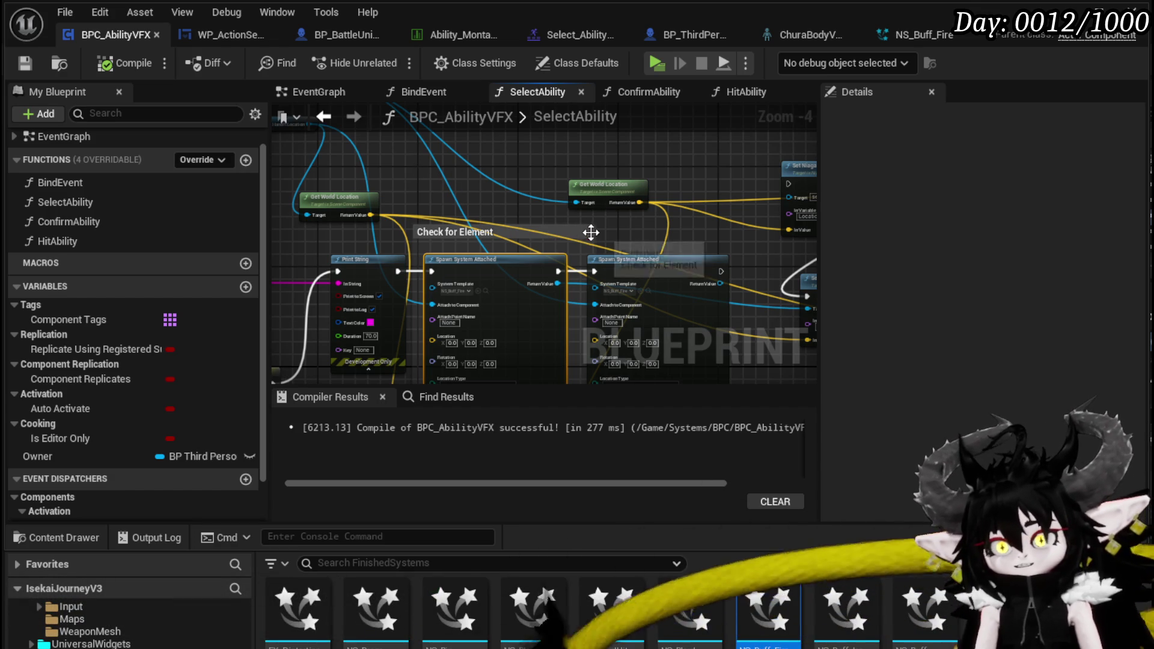
left_click_drag(420, 244, 475, 195)
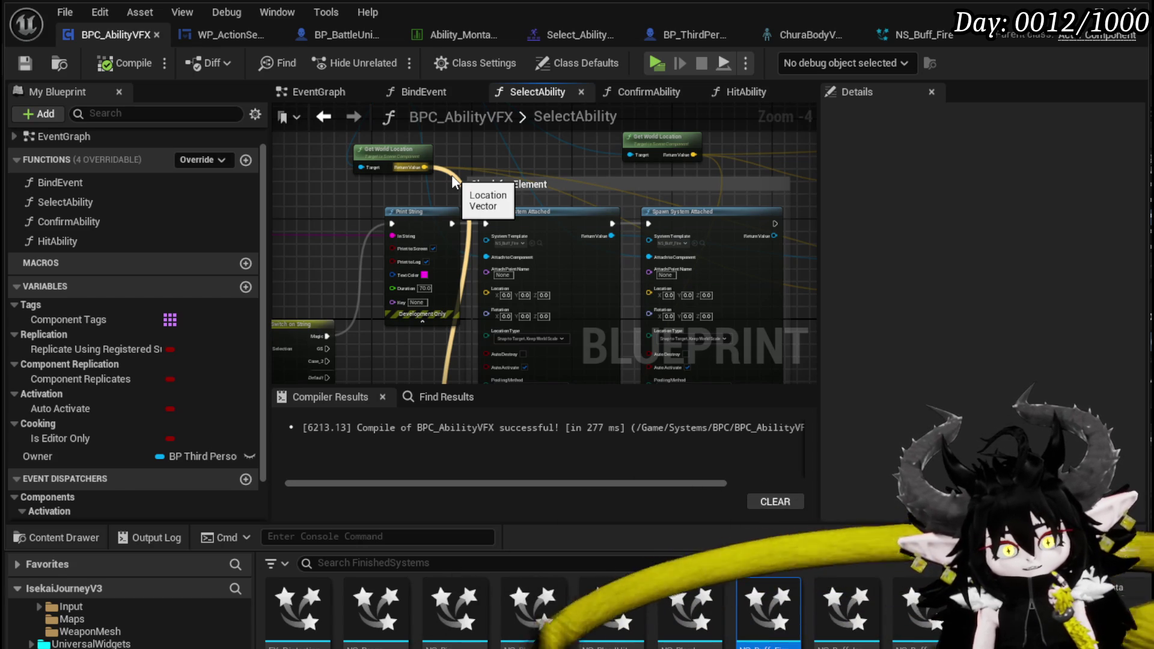
mouse_move(476, 151)
left_mouse_down()
mouse_move(564, 238)
mouse_move(583, 301)
left_mouse_up()
left_click_drag(299, 254, 420, 178)
mouse_move(423, 224)
left_mouse_down()
mouse_move(507, 247)
mouse_move(239, 164)
mouse_move(410, 186)
left_mouse_up()
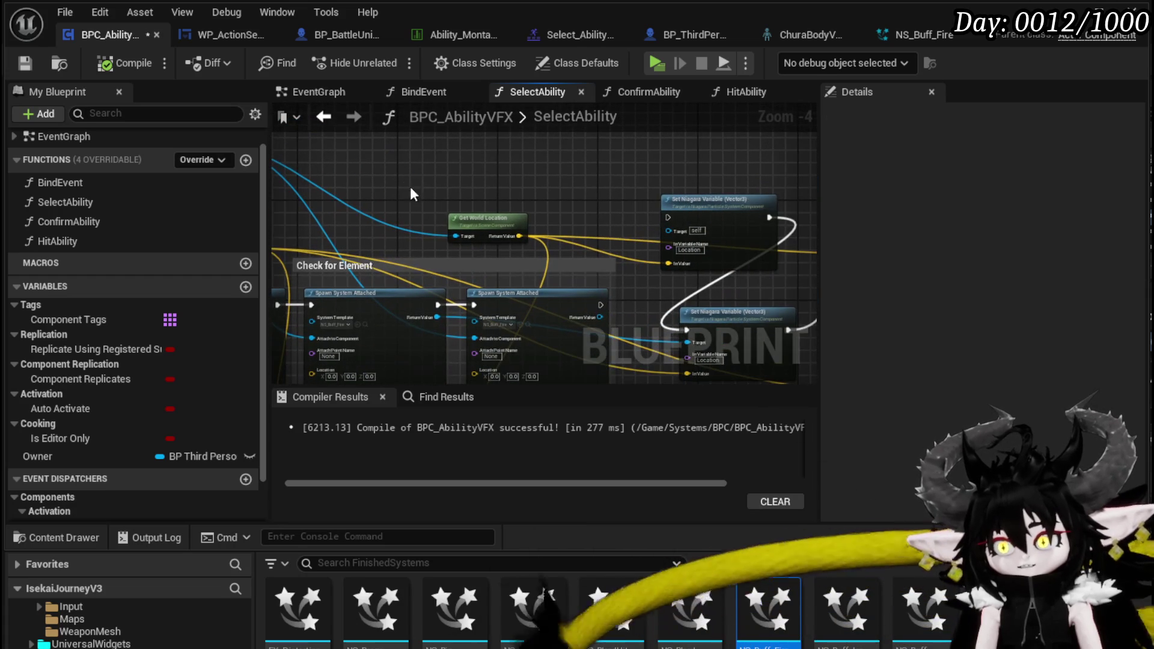
mouse_move(523, 195)
left_mouse_down()
mouse_move(565, 252)
mouse_move(646, 232)
mouse_move(636, 161)
left_mouse_up()
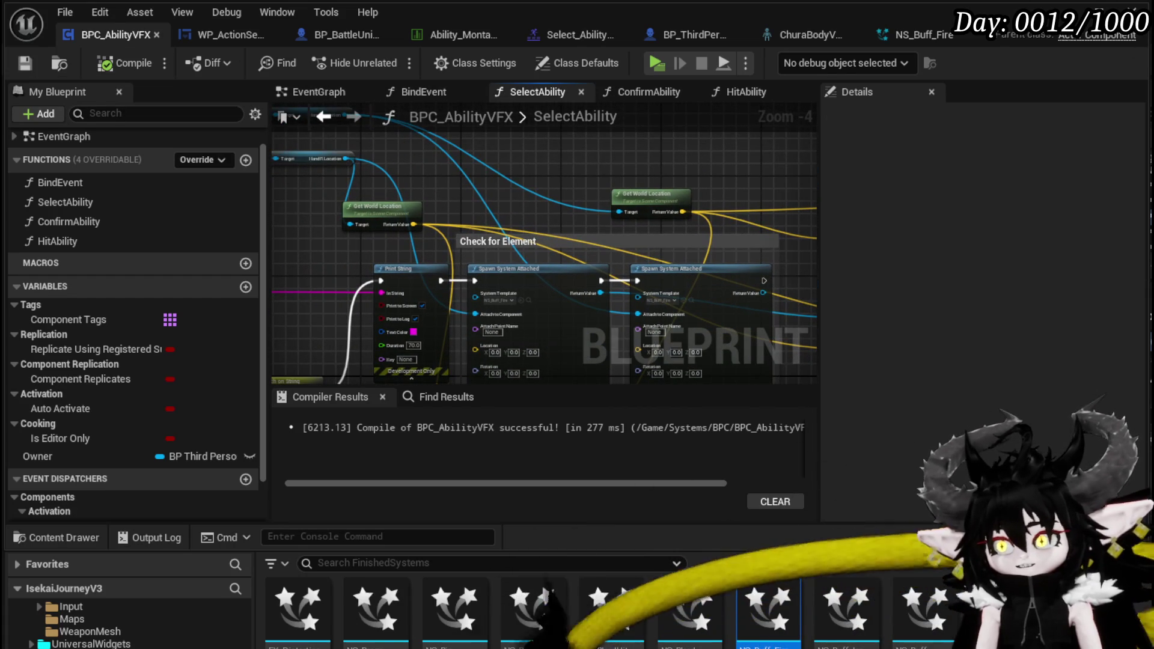
key("alt+Tab")
left_click(384, 62)
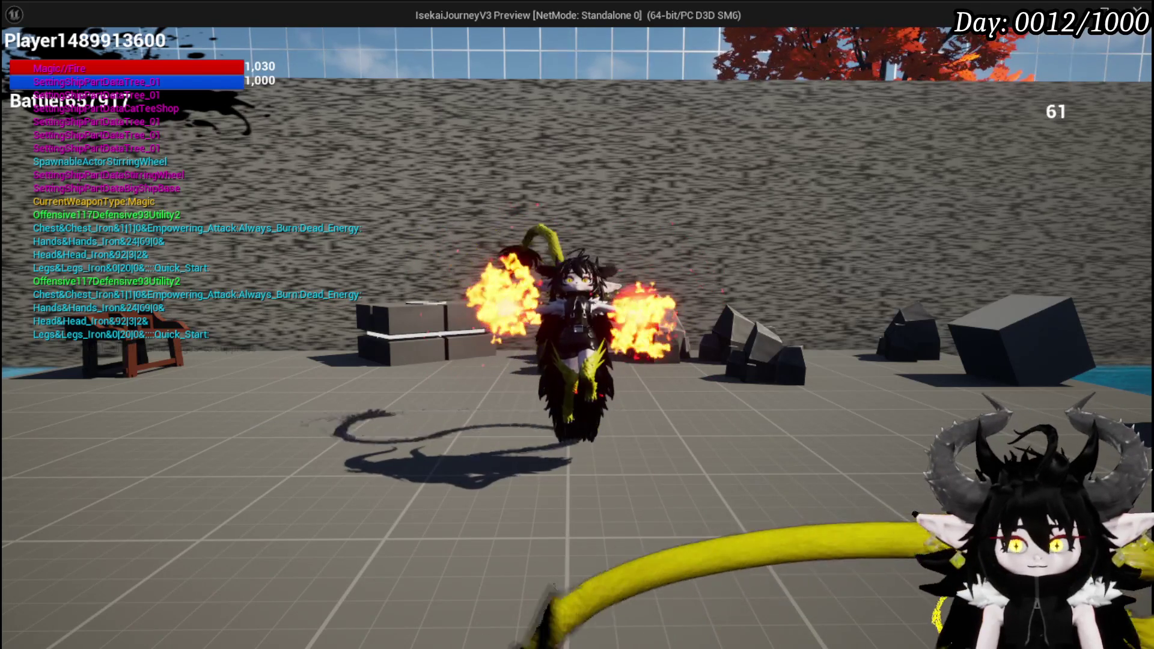
Stop the play-test and return to the BPC_AbilityVFX blueprint
key("Escape")
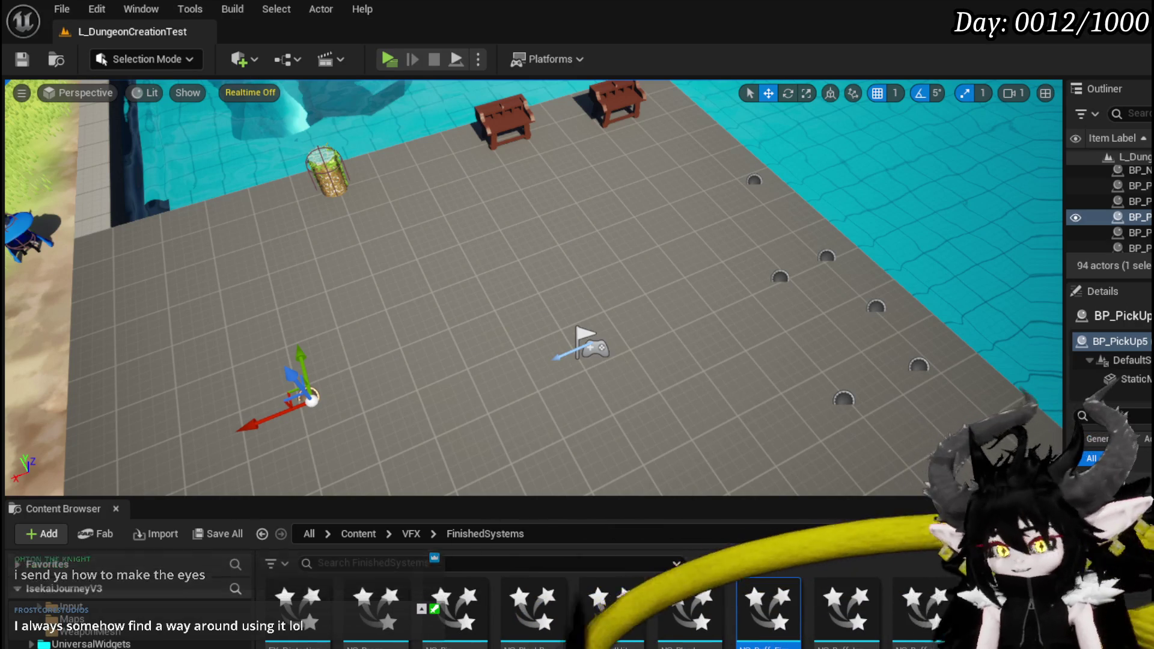
key("alt+Tab")
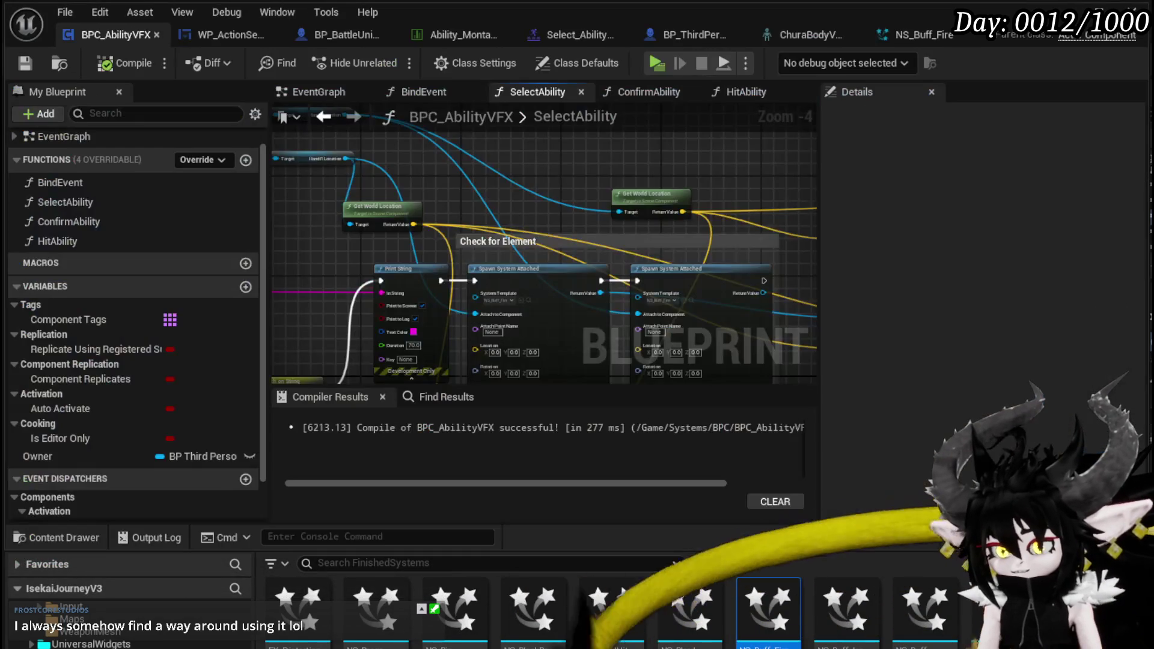
Review NS_Buff_Fire's CompletelyEmpty, CompletelyEmpty00 and fLAMES emitters, nudging CompletelyEmpty slightly right
scroll(605, 267, "down", 2)
scroll(492, 266, "up", 3)
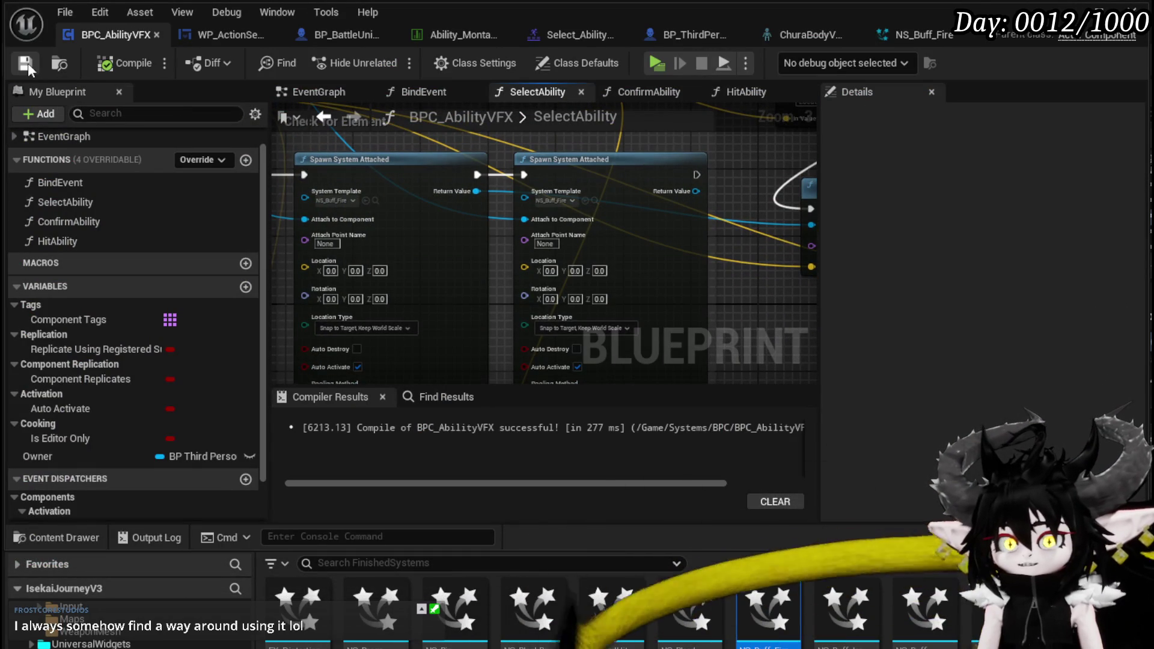
left_click(917, 34)
mouse_move(586, 190)
left_mouse_down()
mouse_move(544, 208)
mouse_move(501, 250)
left_mouse_up()
left_click(380, 211)
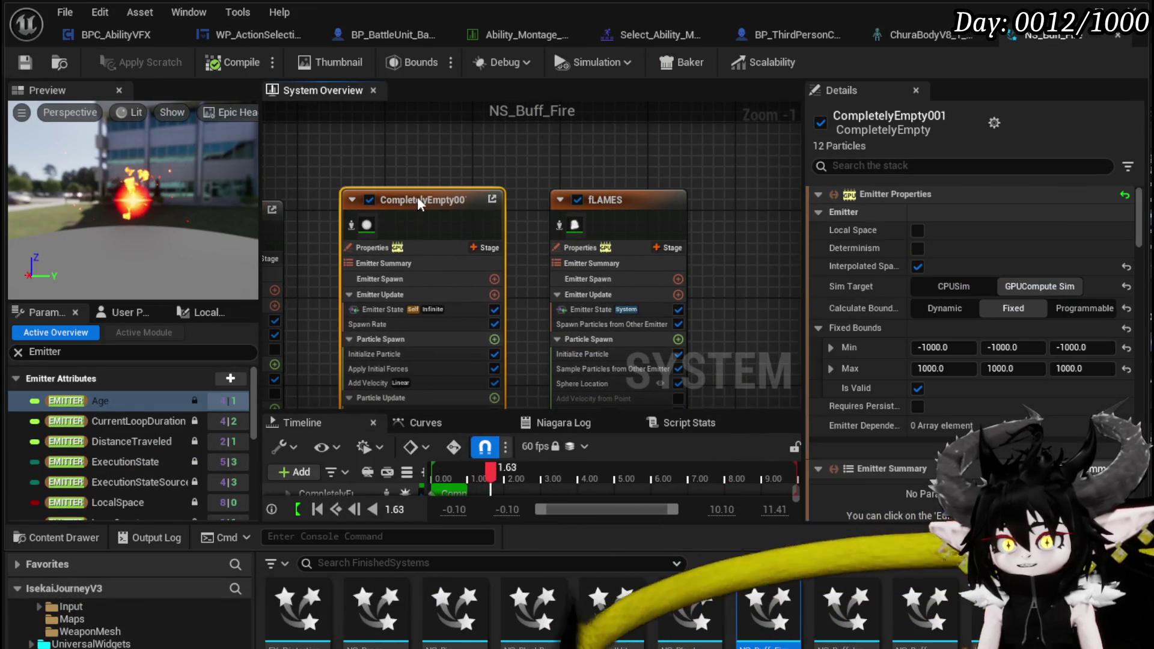
key("ctrl+z")
left_click(360, 197)
left_click_drag(359, 196, 389, 213)
left_click(477, 161)
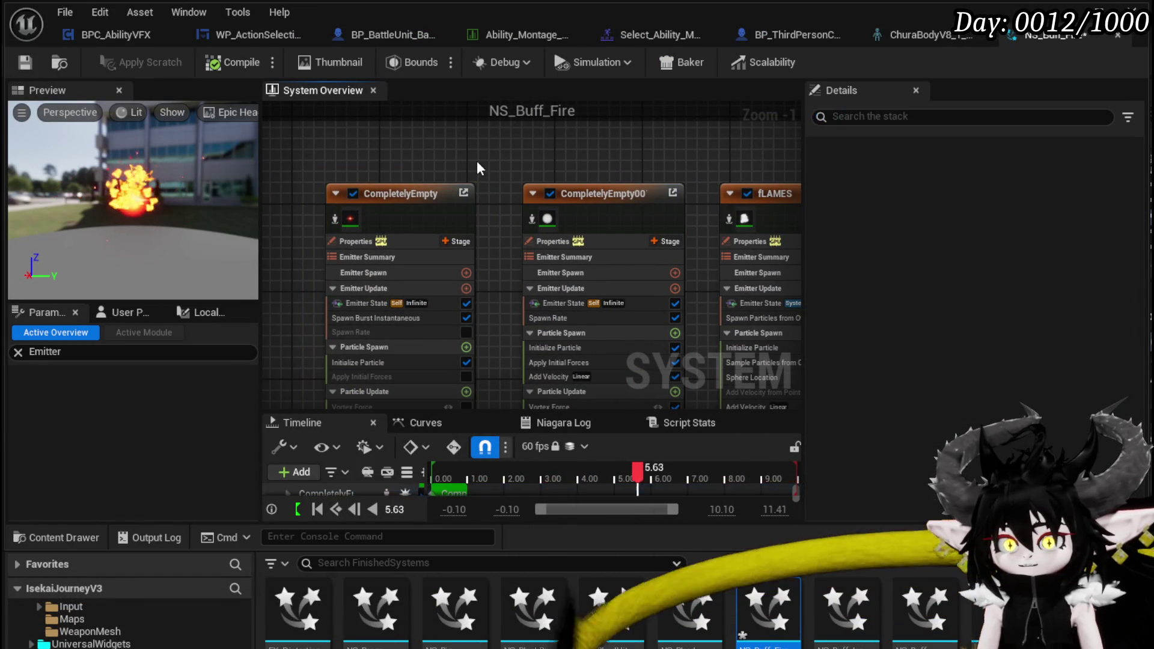
left_click_drag(589, 167, 403, 149)
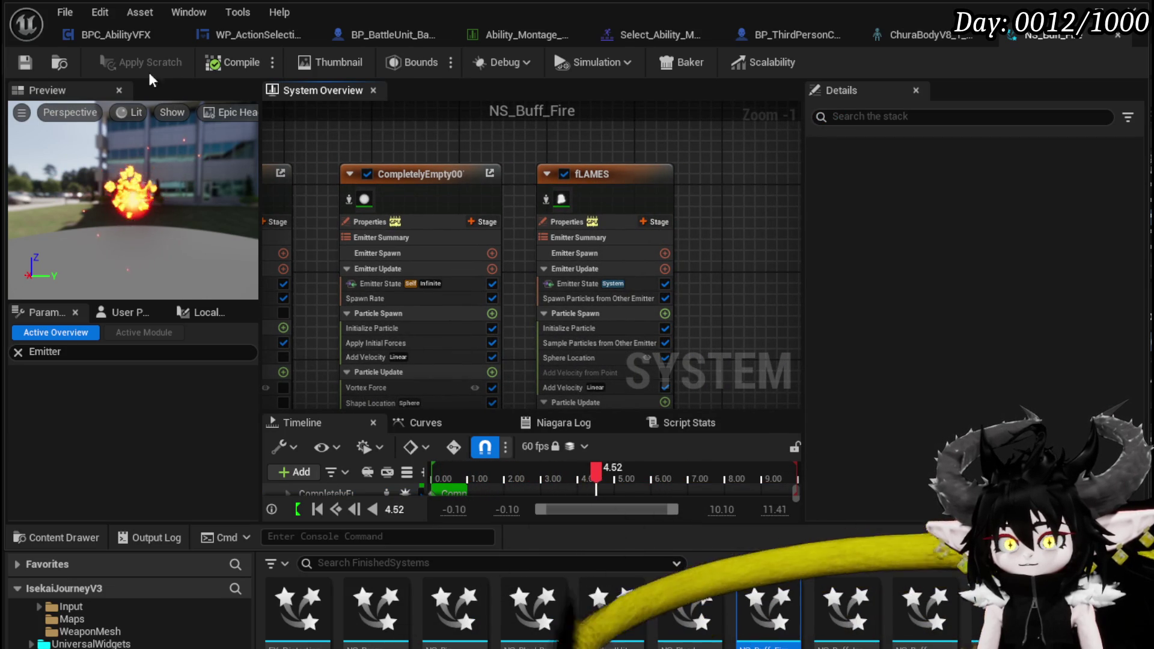
Play-test the game from the BP_ThirdPerson character blueprint
left_click(780, 33)
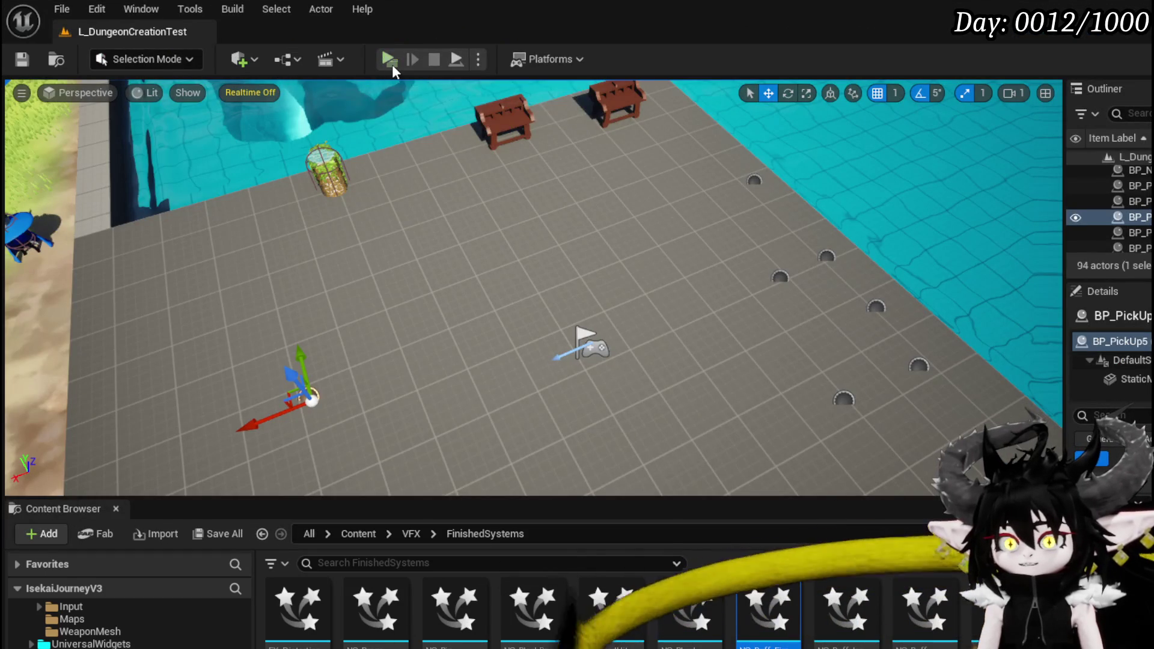
left_click(391, 62)
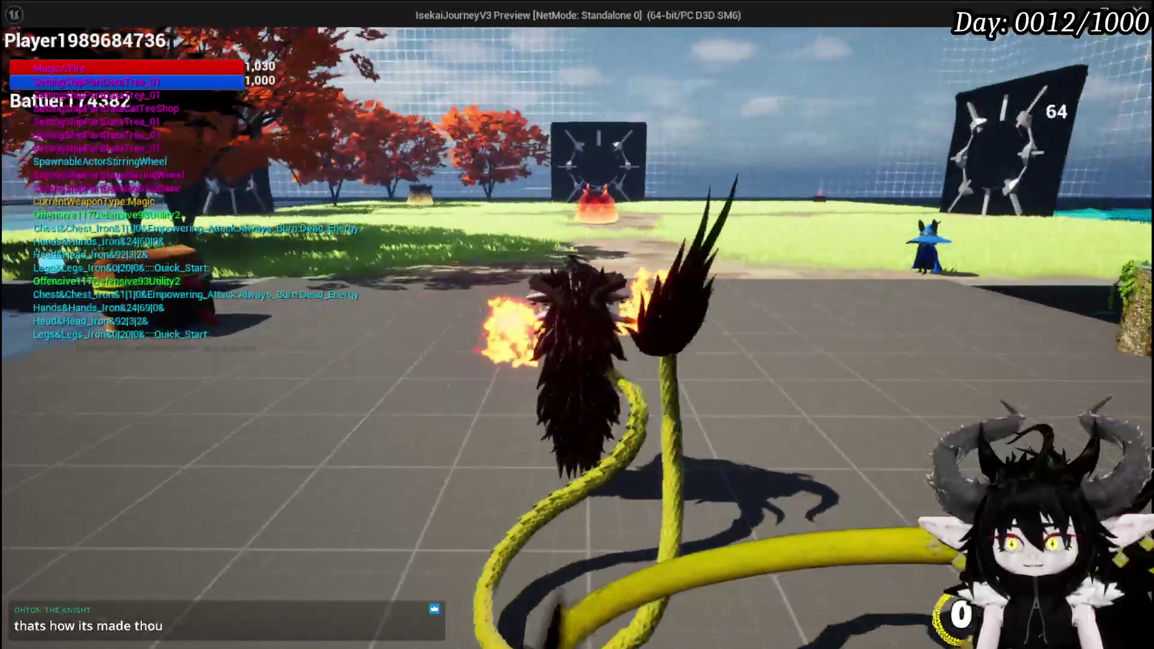
key("Escape")
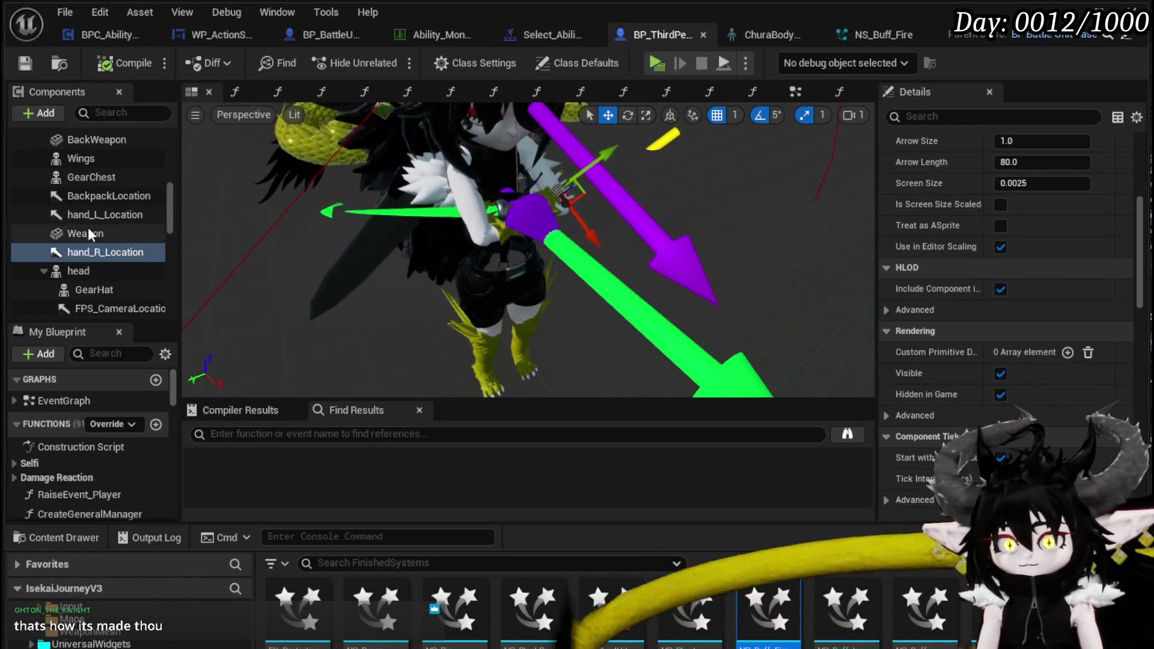
Set hand_L_Location's Rotation Z to 180 and save the character blueprint
left_click(105, 216)
scroll(961, 190, "up", 3)
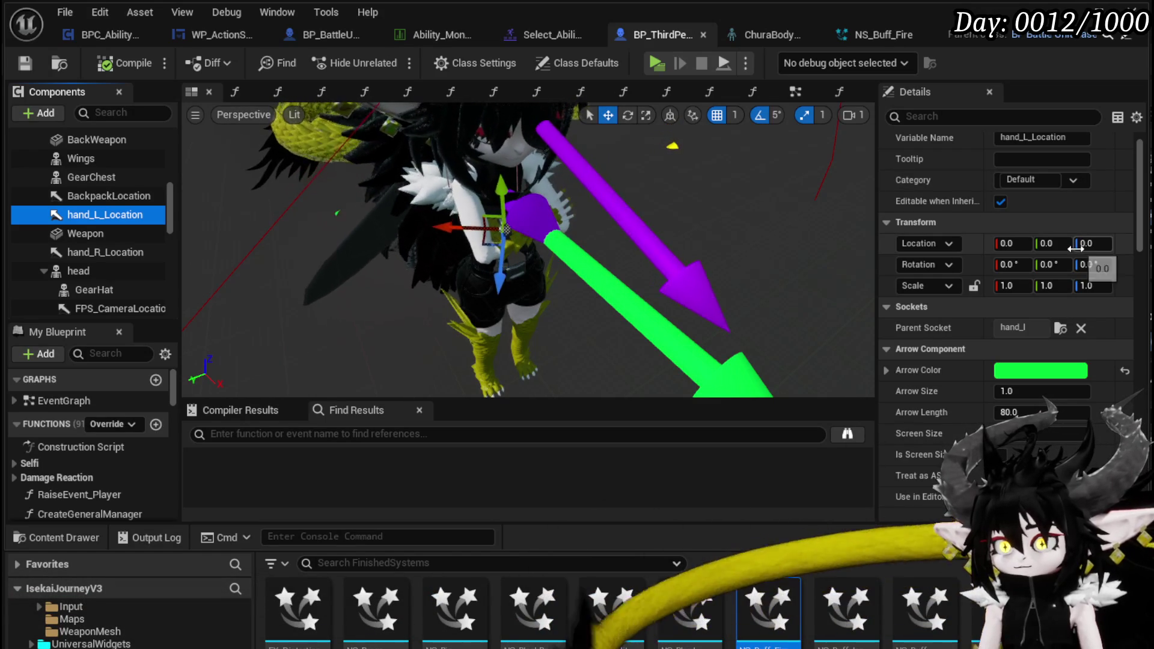
left_click(1094, 265)
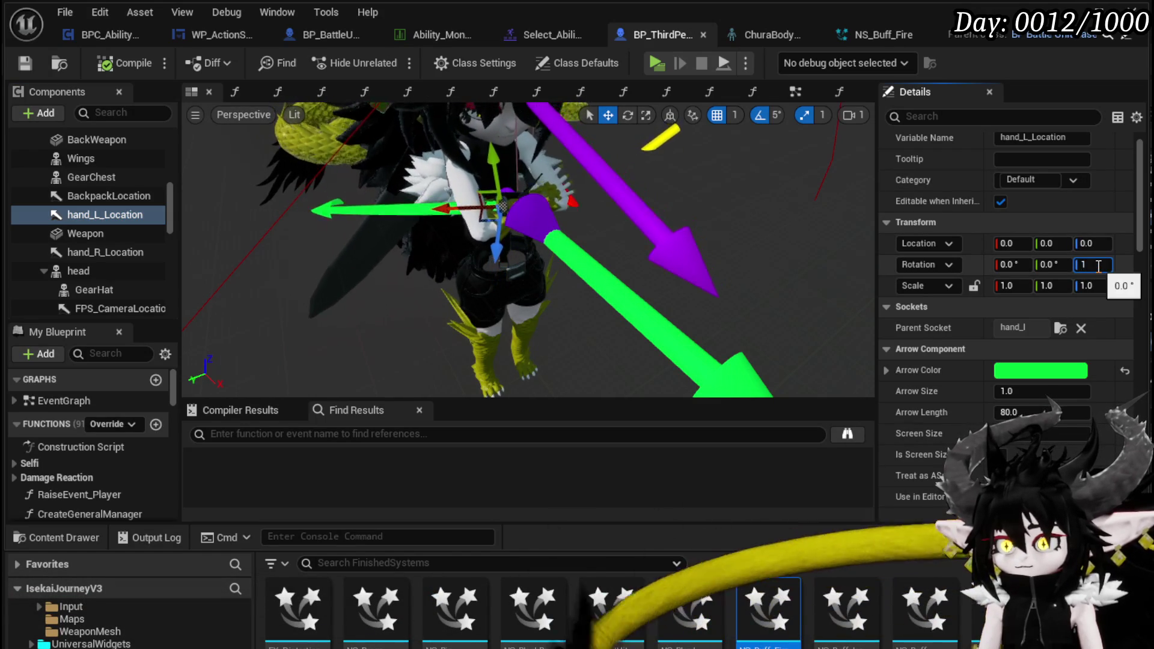
type("180")
key("Return")
left_click(148, 69)
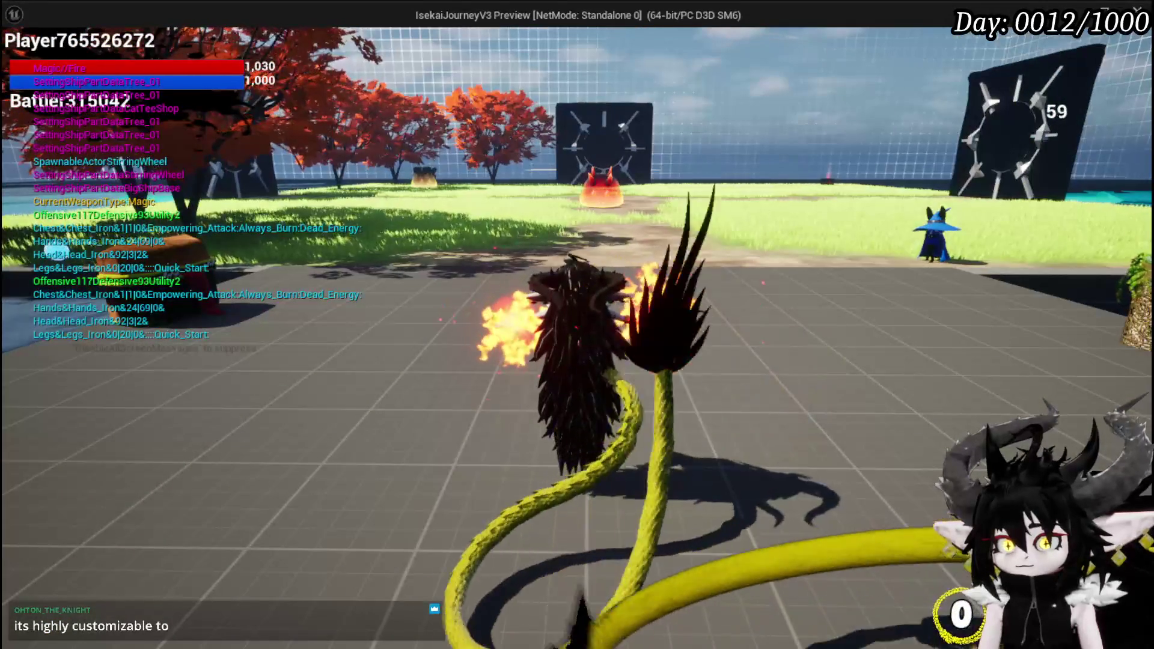
Reset hand_L_Location's Z rotation to 0, set Y to 180, save, and play-test
key("Escape")
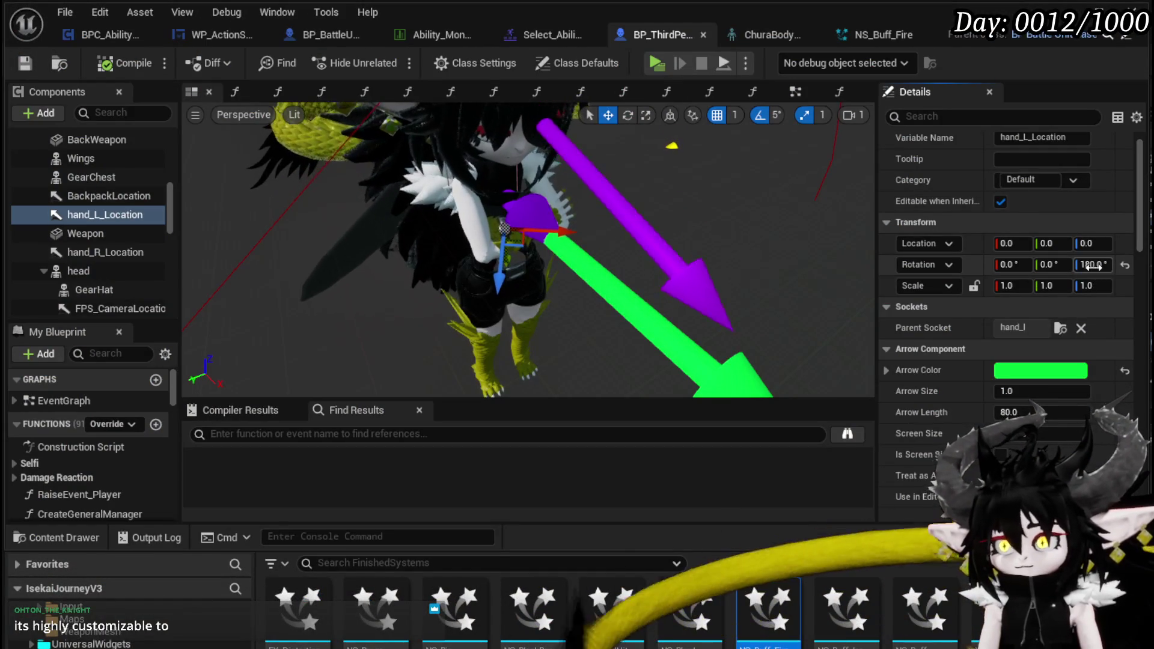
key("Return")
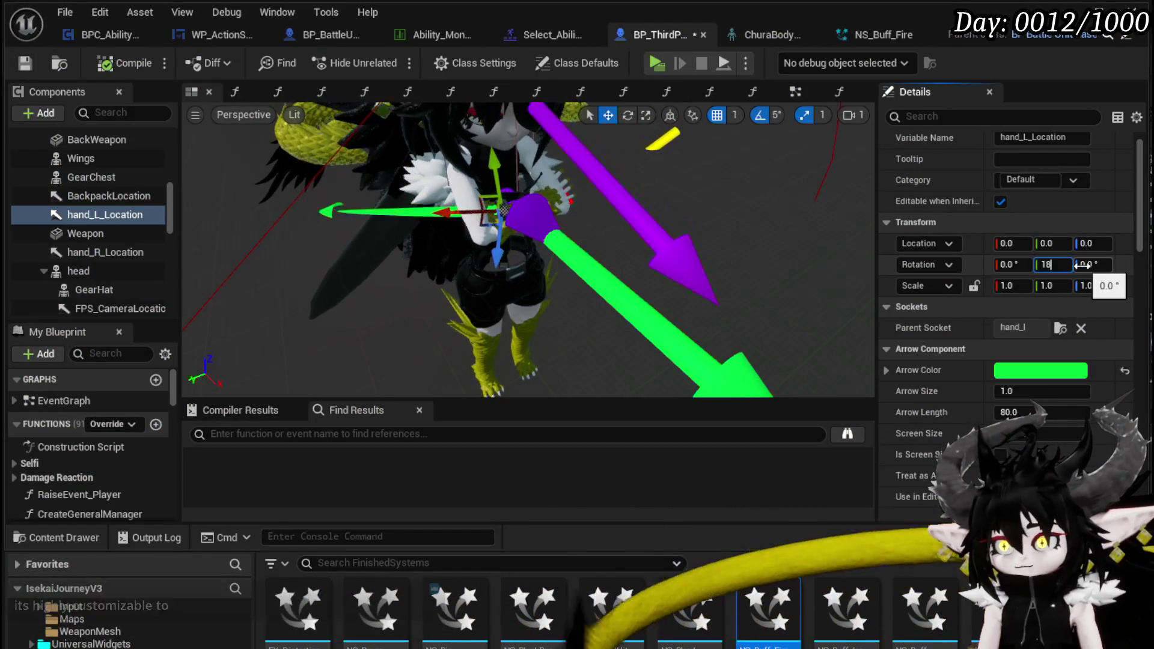
type("180")
key("Return")
key("ctrl+s")
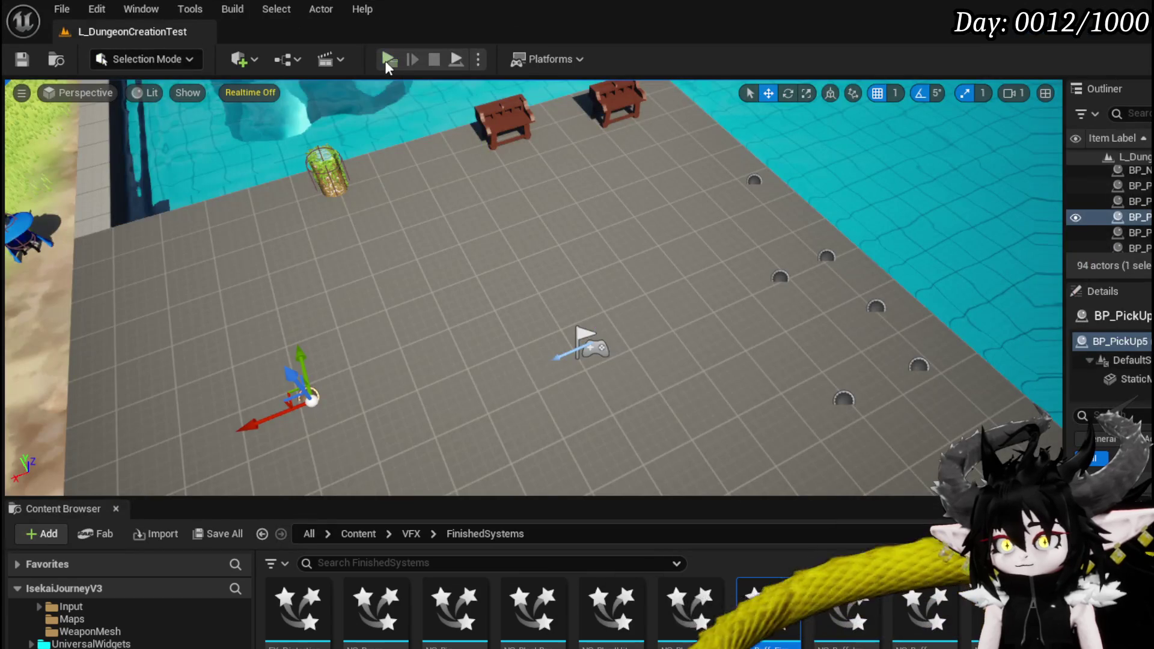
left_click(386, 59)
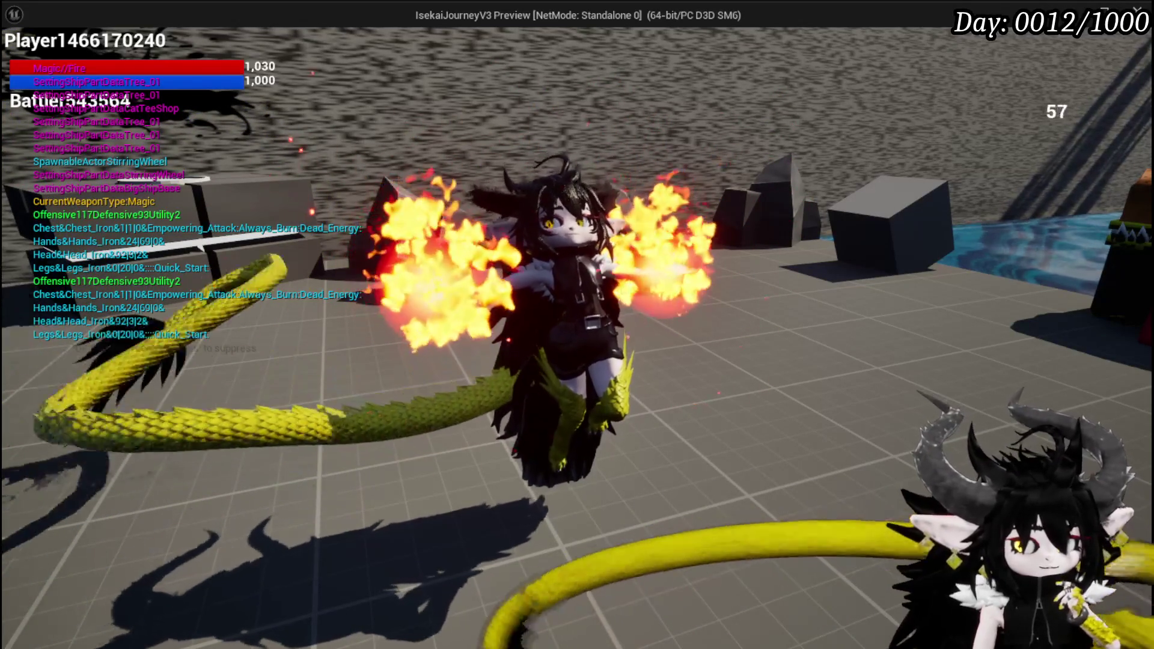
key("Escape")
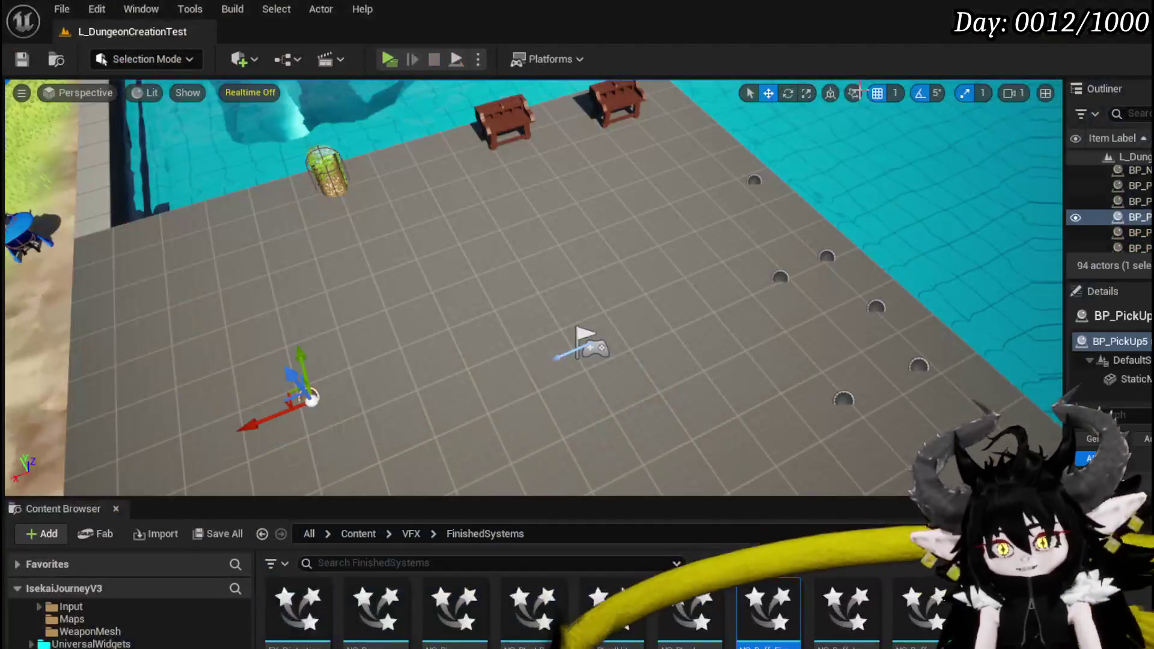
Save the level, then switch to NS_Buff_Fire and frame all three emitters in the overview
left_click(20, 60)
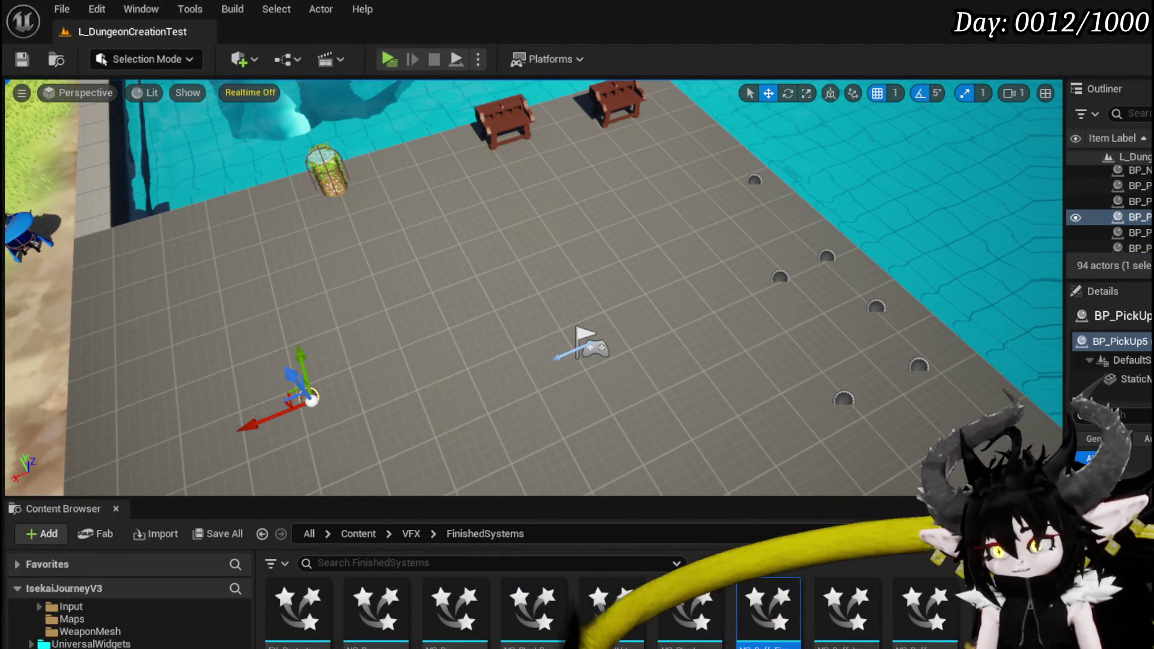
key("alt+Tab")
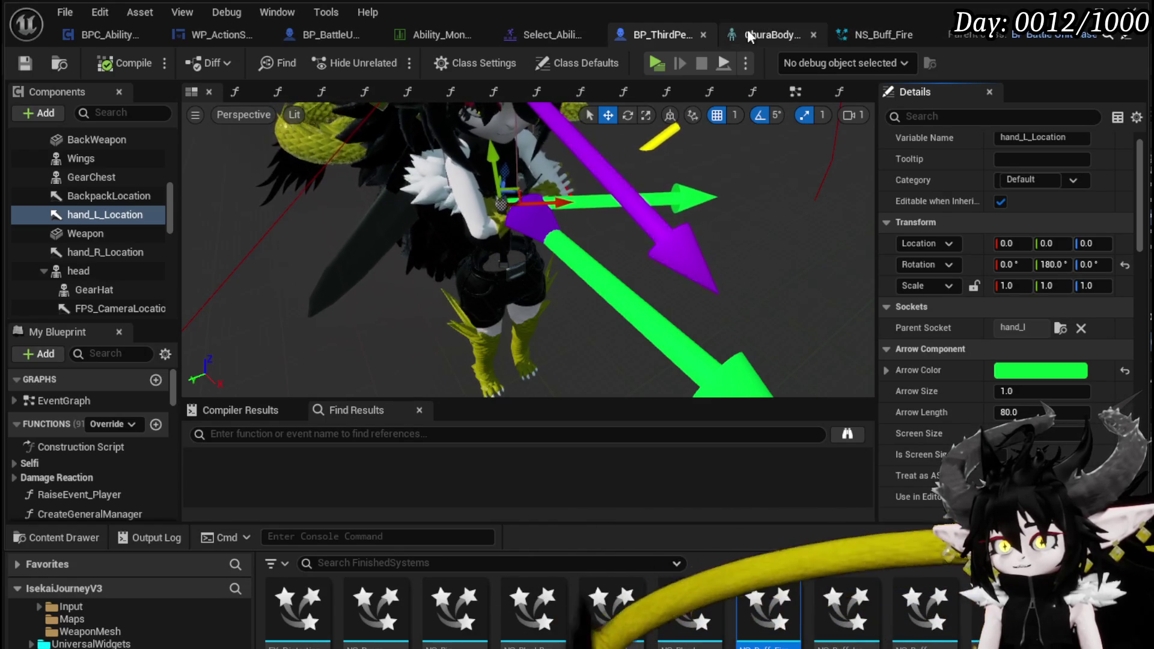
left_click(853, 34)
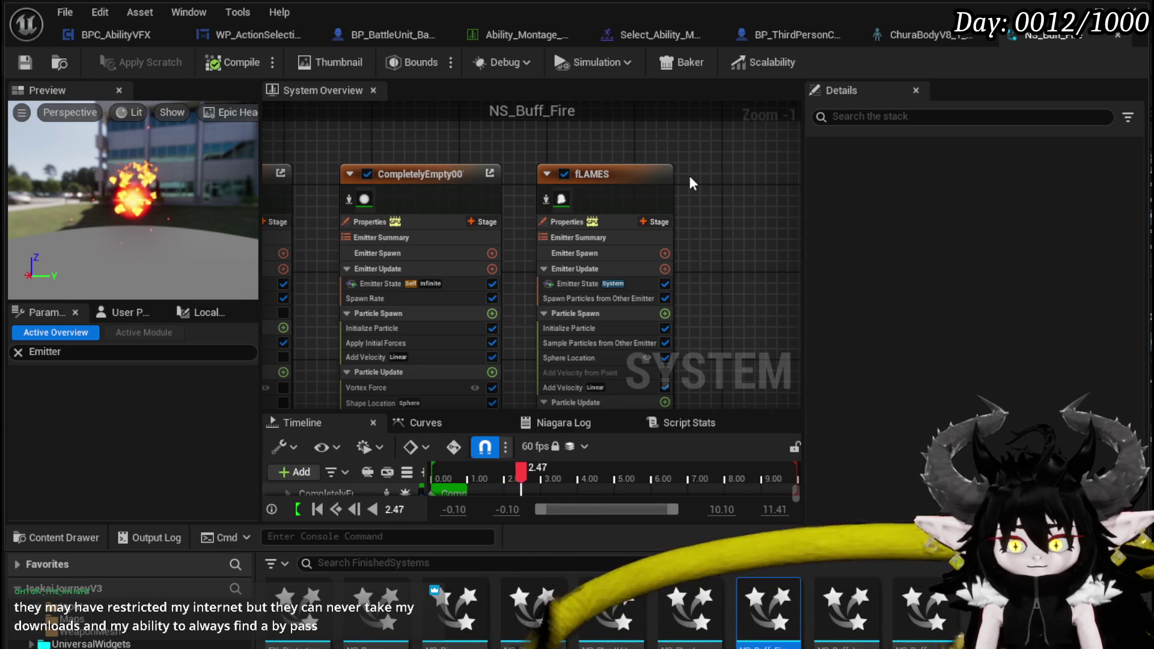
scroll(690, 175, "down", 1)
left_click_drag(710, 175, 702, 178)
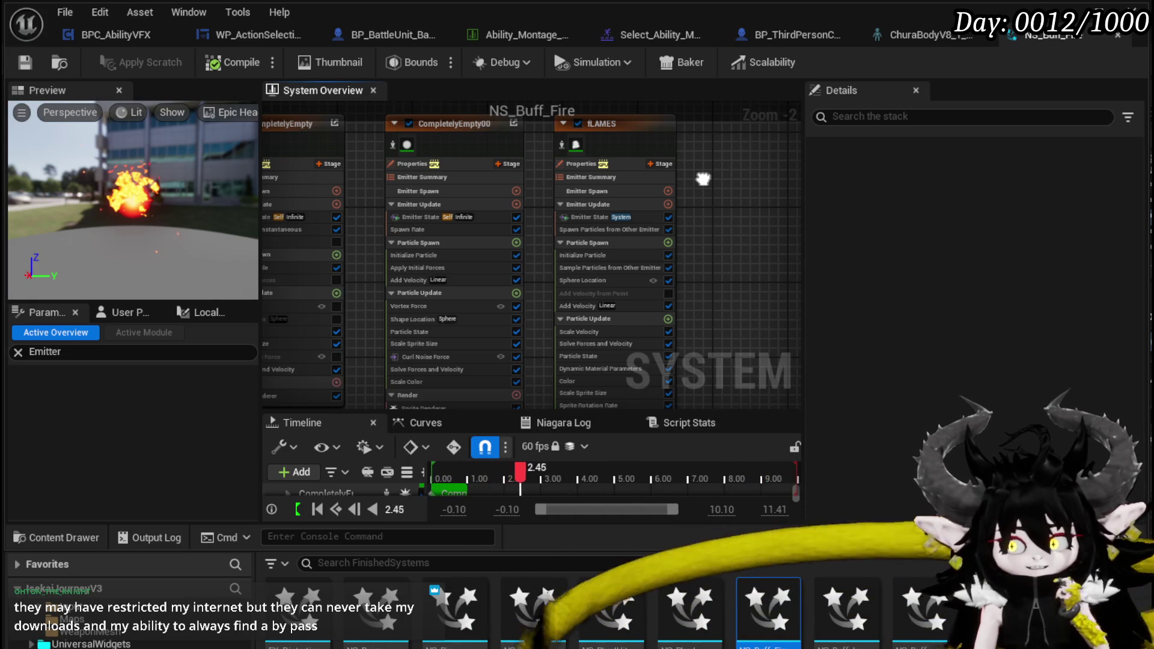
Turn off Local Space on the fLAMES emitter, set it to CPUSim, and save
left_click(612, 139)
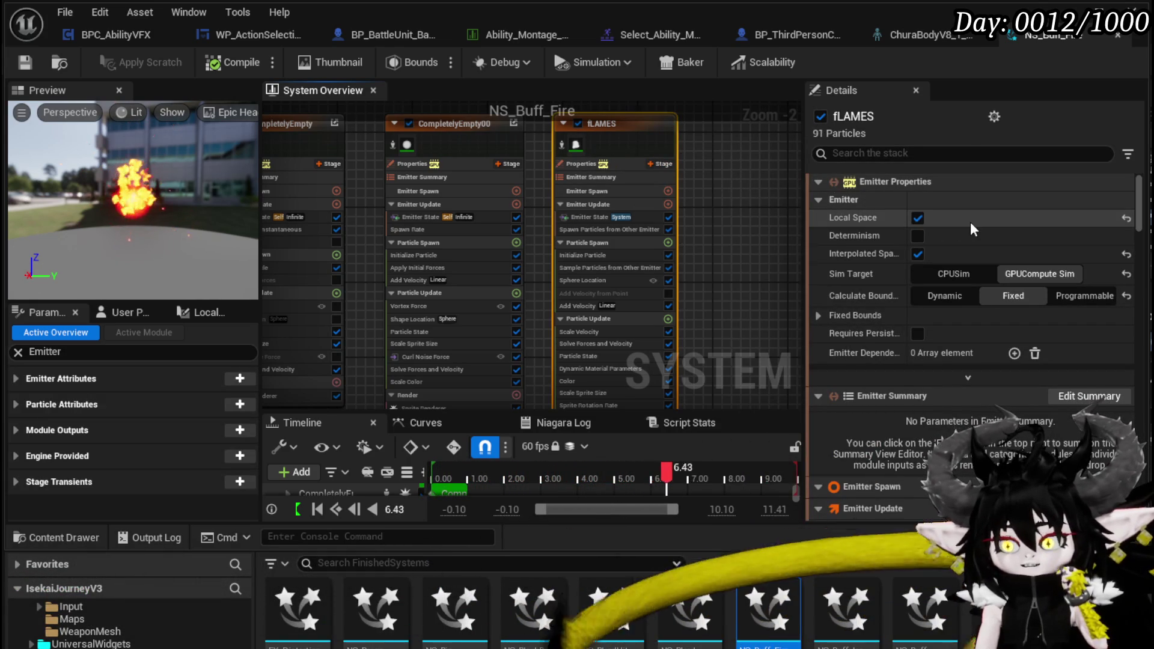
left_click(916, 220)
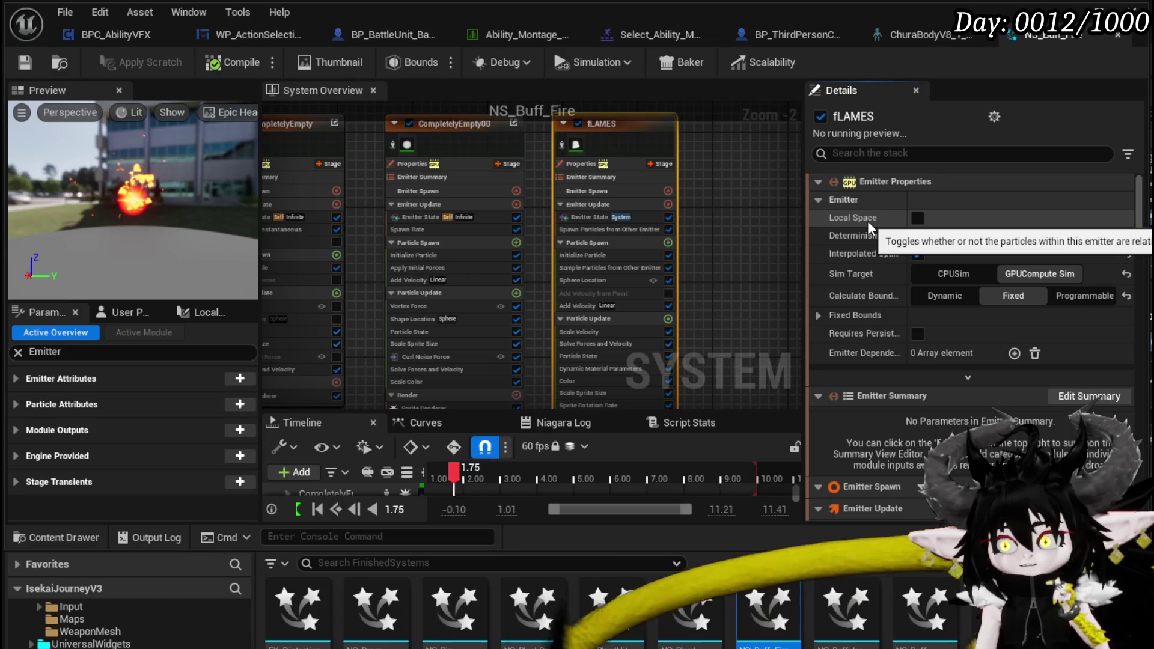
left_click(955, 273)
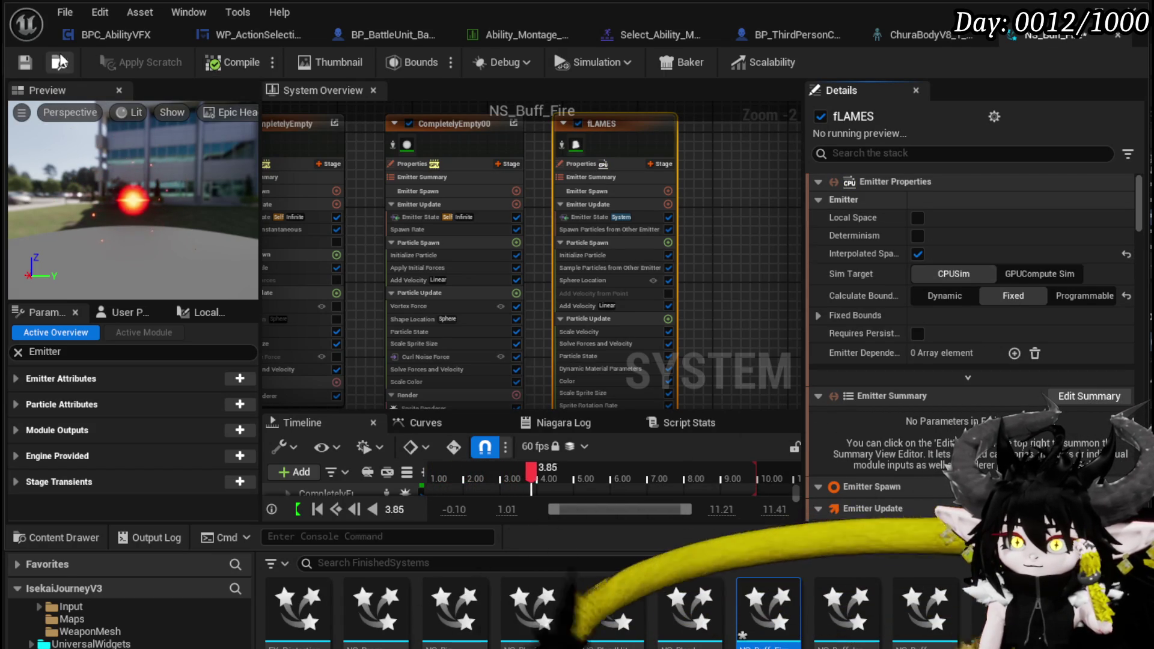
key("ctrl+s")
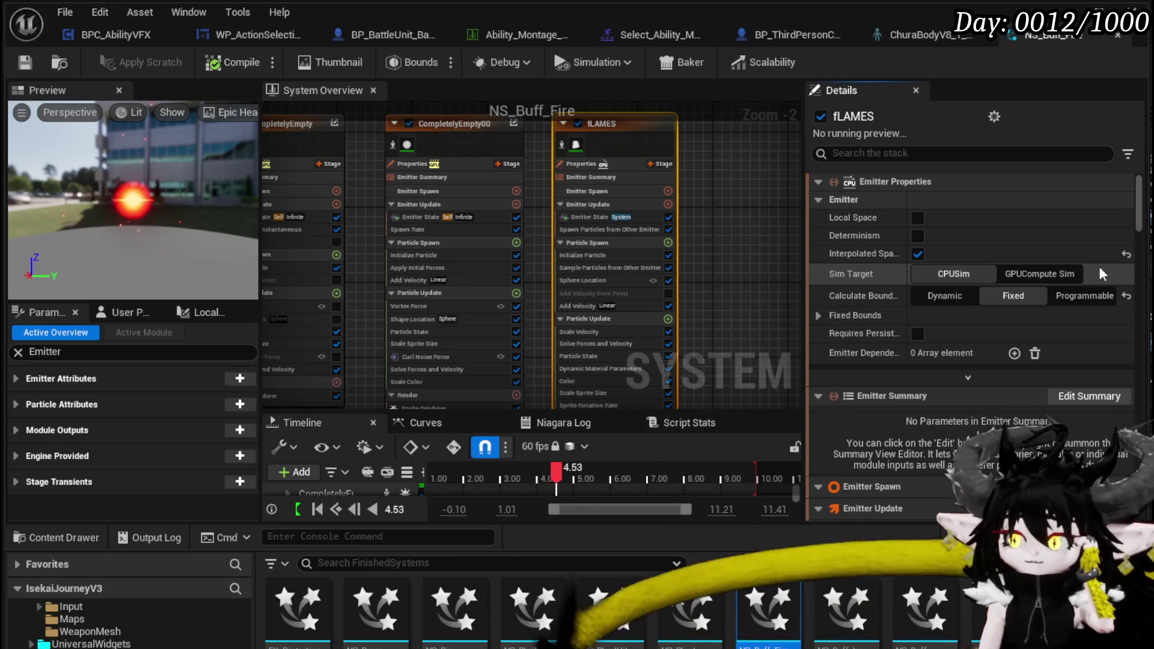
Switch fLAMES back to GPUCompute Sim, save again, and select then deselect the emitters
left_click(1051, 274)
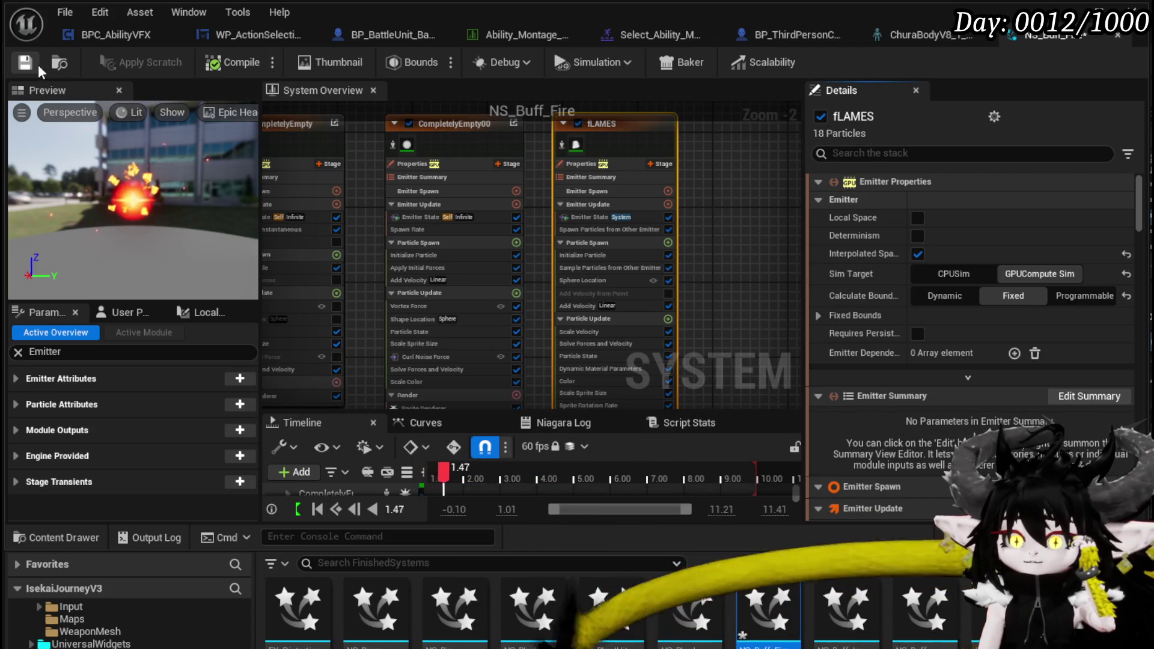
key("ctrl+s")
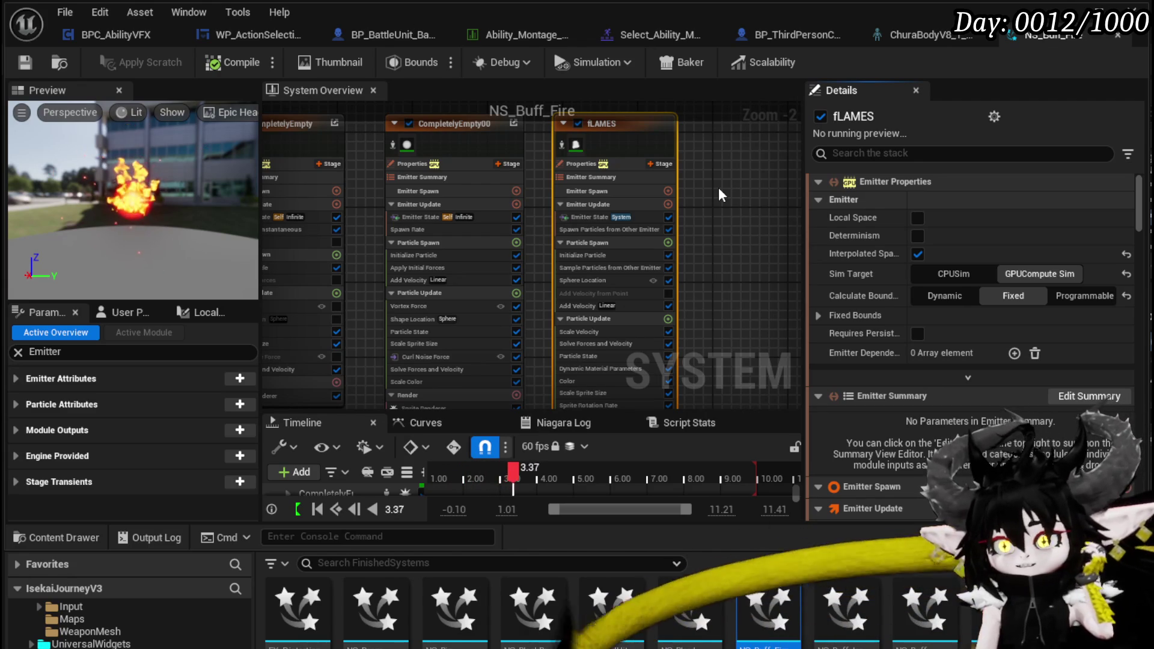
scroll(719, 185, "down", 1)
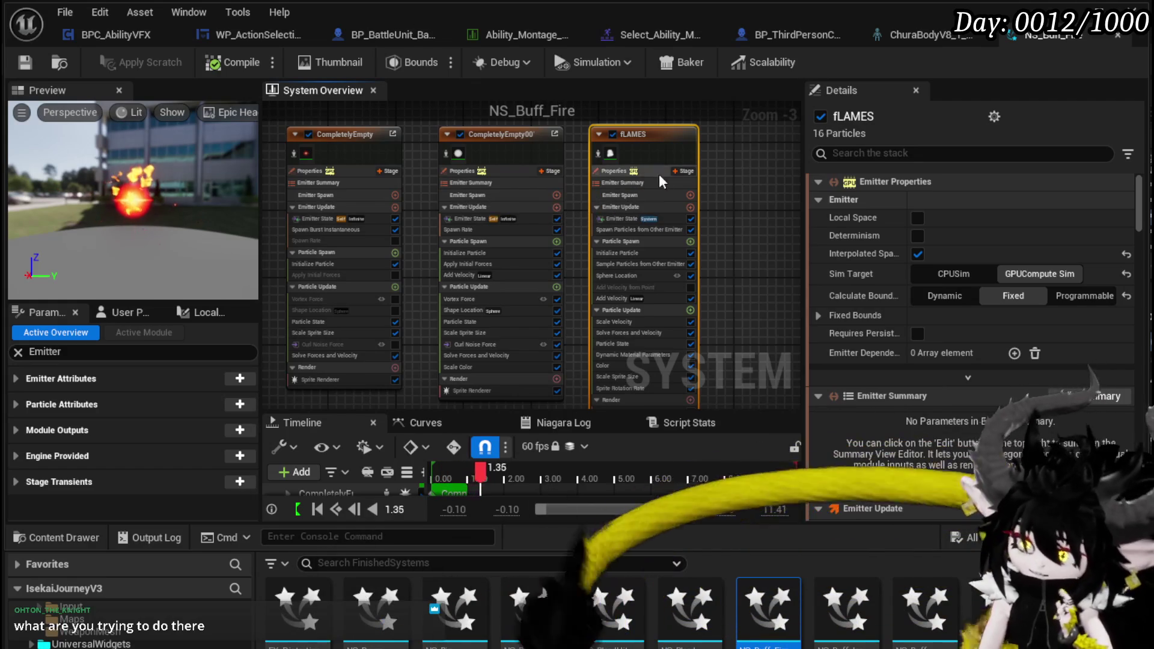
scroll(727, 173, "down", 1)
mouse_move(391, 138)
left_mouse_down()
mouse_move(643, 202)
mouse_move(754, 215)
mouse_move(663, 203)
mouse_move(697, 201)
left_mouse_up()
left_click(752, 212)
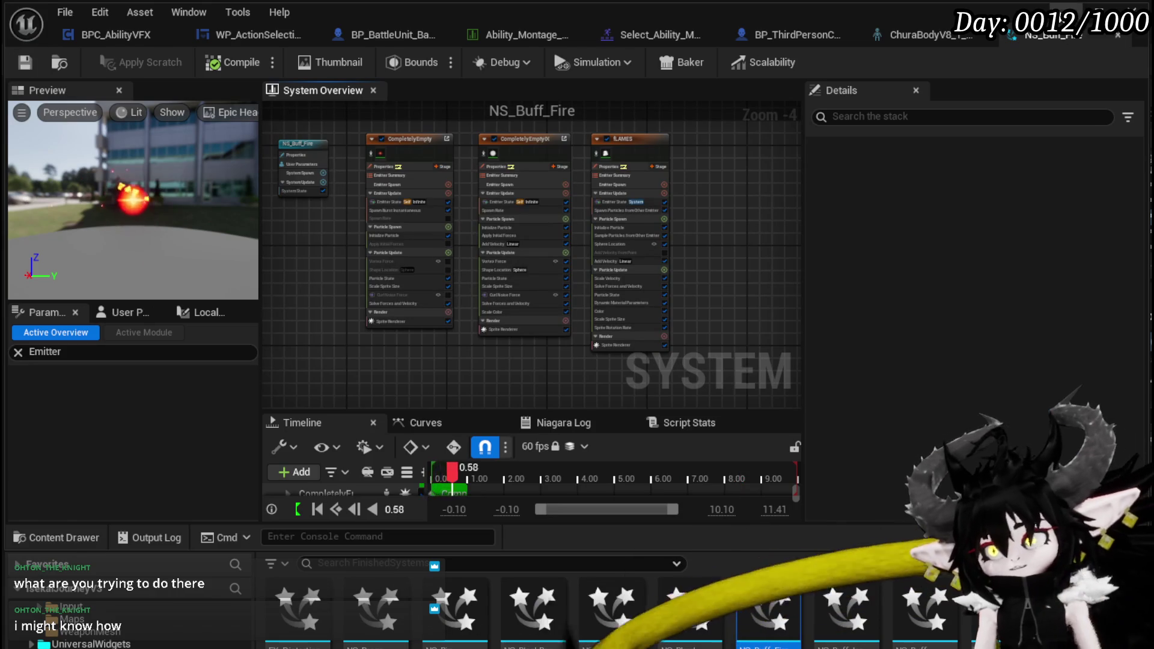
Run a brief play-in-editor test of the fire buff and stop it
key("alt+Tab")
left_click(390, 59)
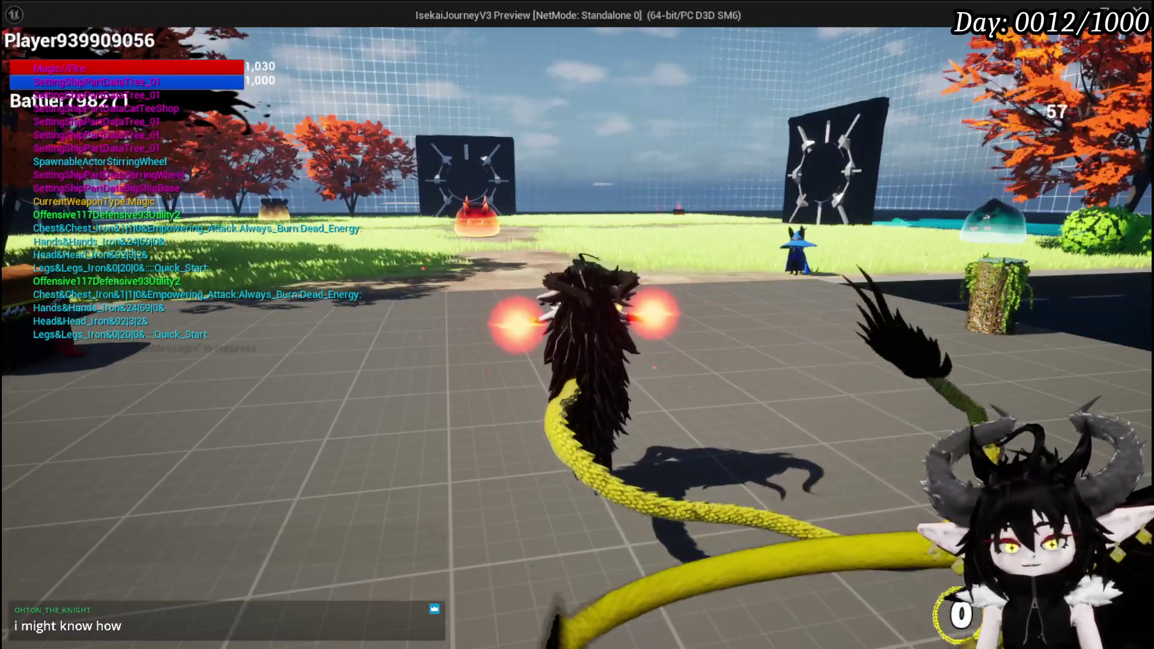
key("Escape")
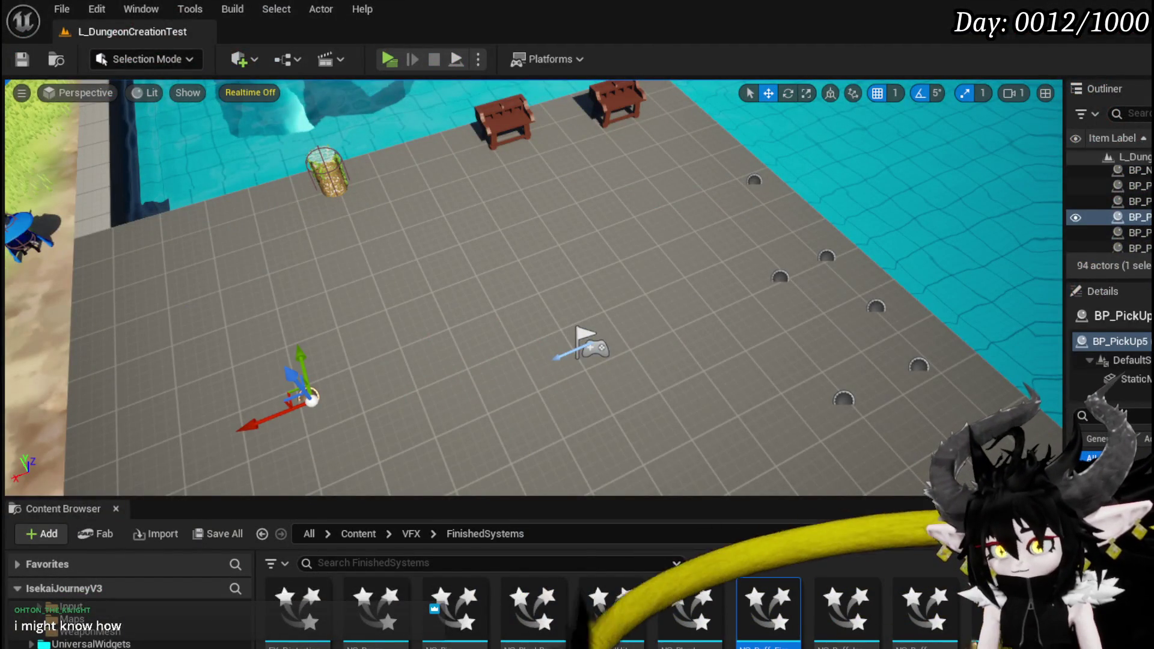
Re-enable Local Space on fLAMES, save all, and play-test the flames on both hands
key("alt+Tab")
left_click(630, 141)
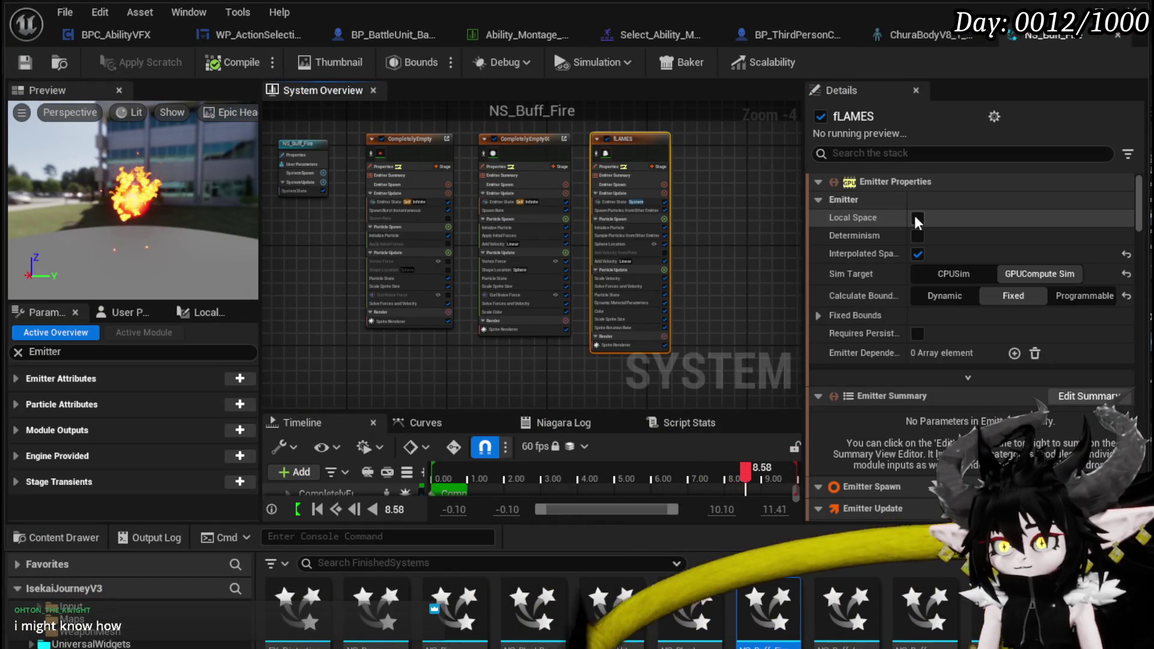
left_click(24, 62)
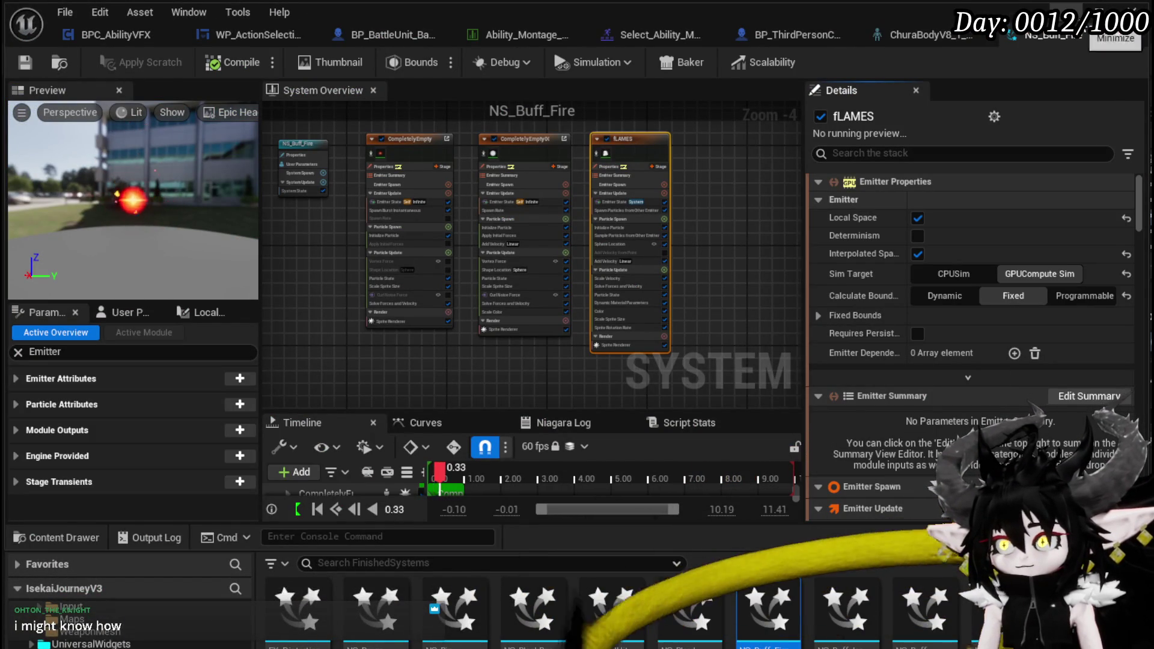
key("alt+Tab")
left_click(386, 60)
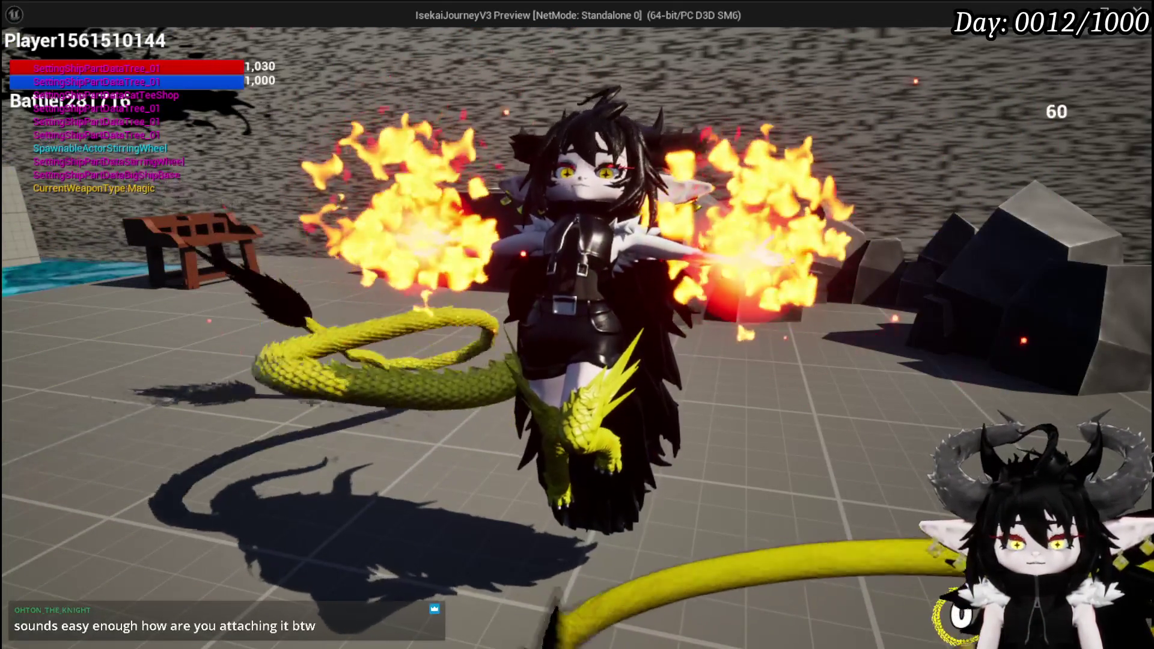
key("Escape")
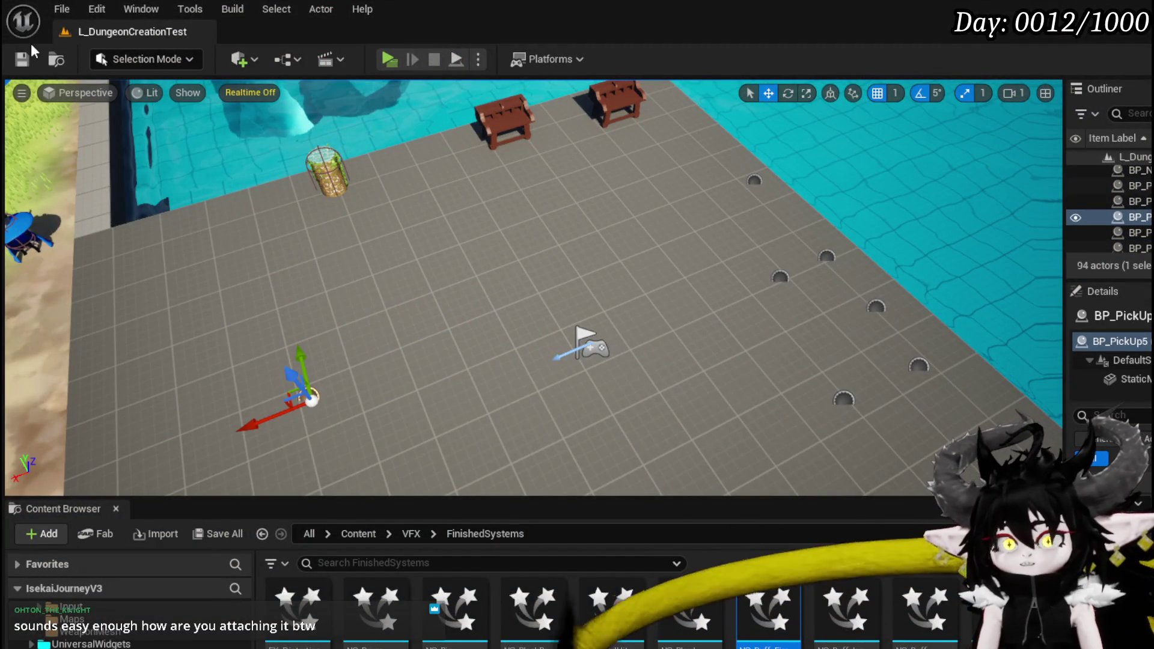
Save, open BPC_AbilityVFX, and select the Spawn System Attached and hand location nodes
key("ctrl+s")
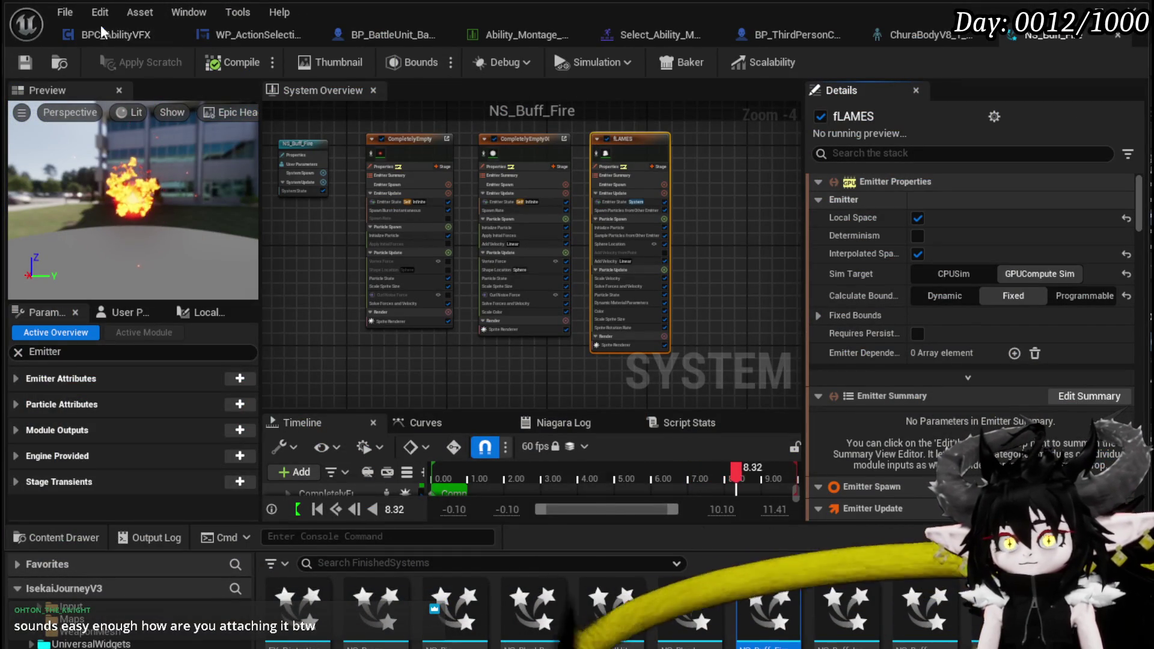
left_click(105, 26)
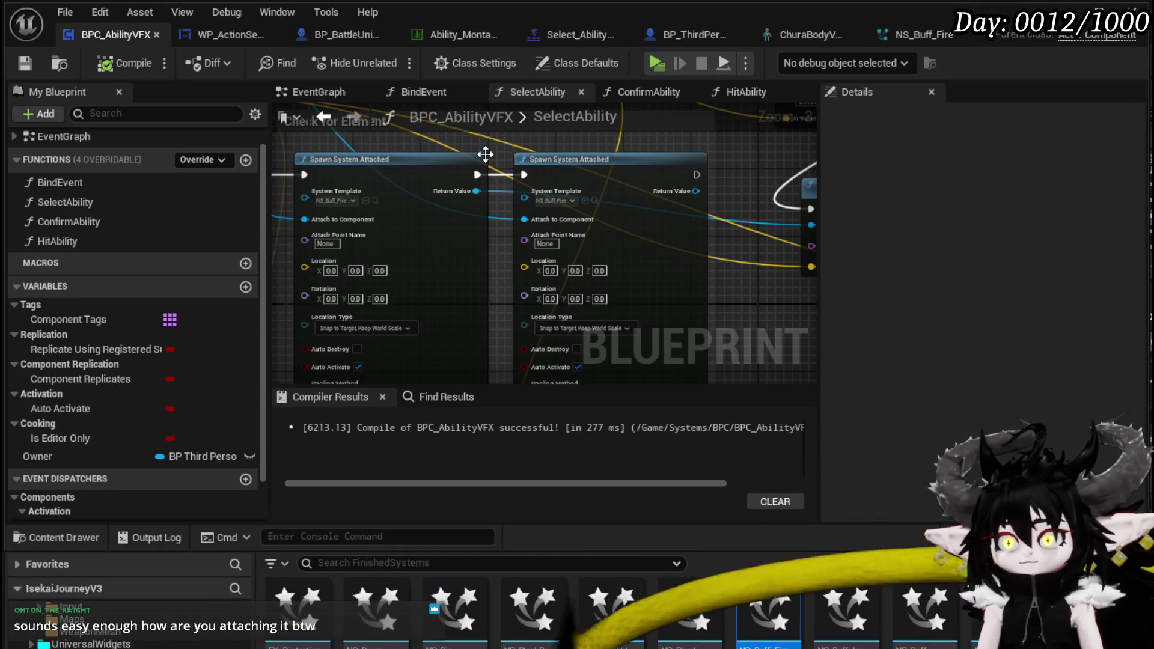
scroll(499, 161, "up", 1)
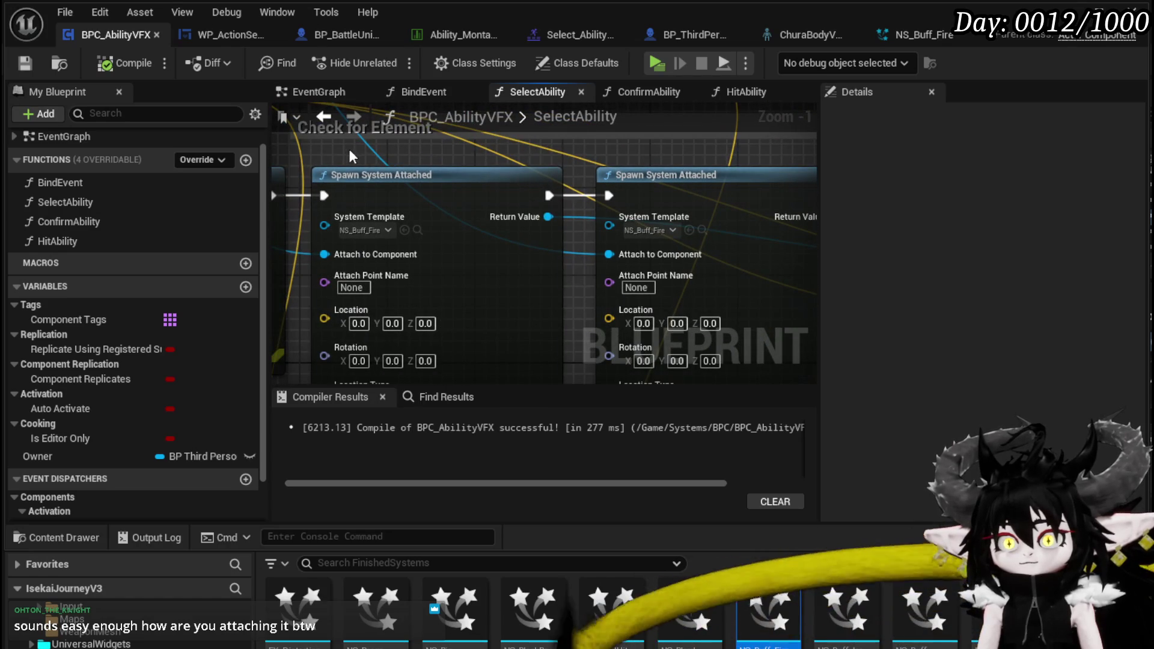
mouse_move(307, 150)
left_mouse_down()
mouse_move(734, 193)
mouse_move(747, 309)
mouse_move(728, 316)
left_mouse_up()
scroll(734, 194, "down", 1)
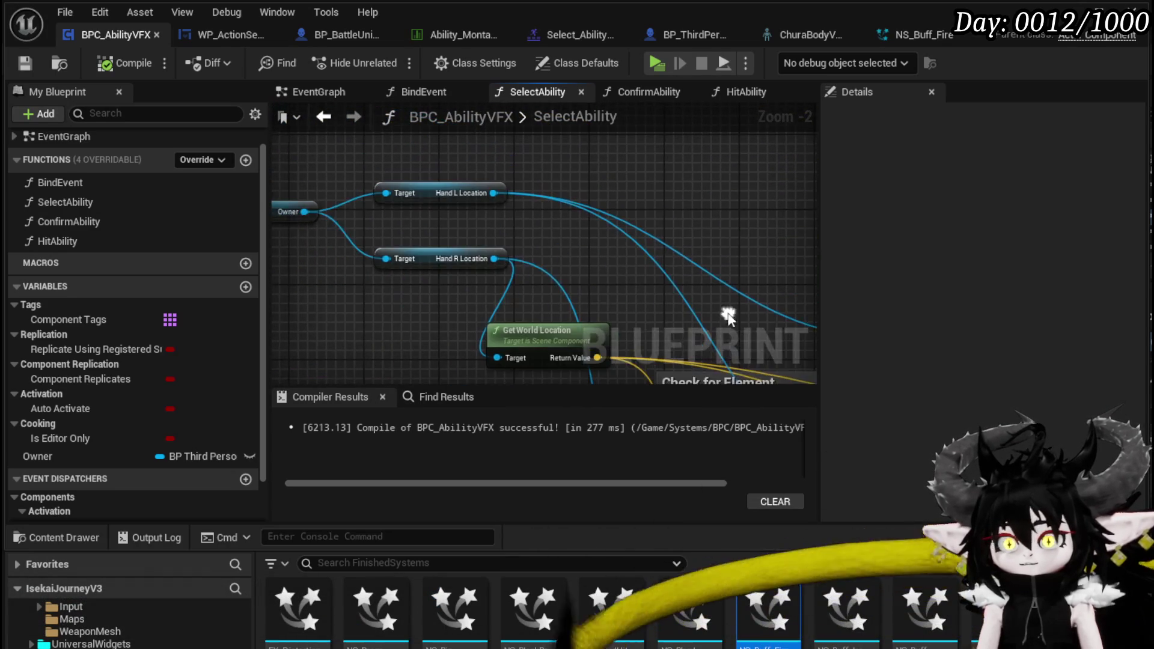
mouse_move(449, 287)
left_mouse_down()
mouse_move(598, 185)
mouse_move(710, 266)
mouse_move(479, 192)
left_mouse_up()
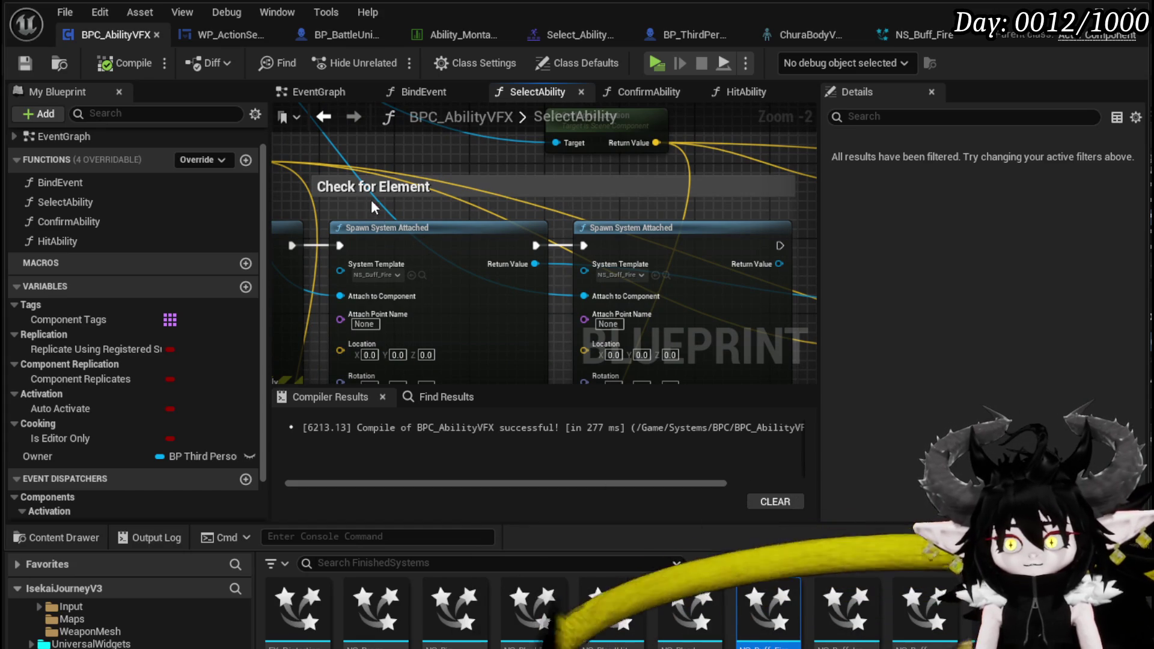
Inspect the attachment and location type settings, move Get World Location up, and return to NS_Buff_Fire
scroll(420, 220, "down", 1)
left_click_drag(497, 216, 495, 155)
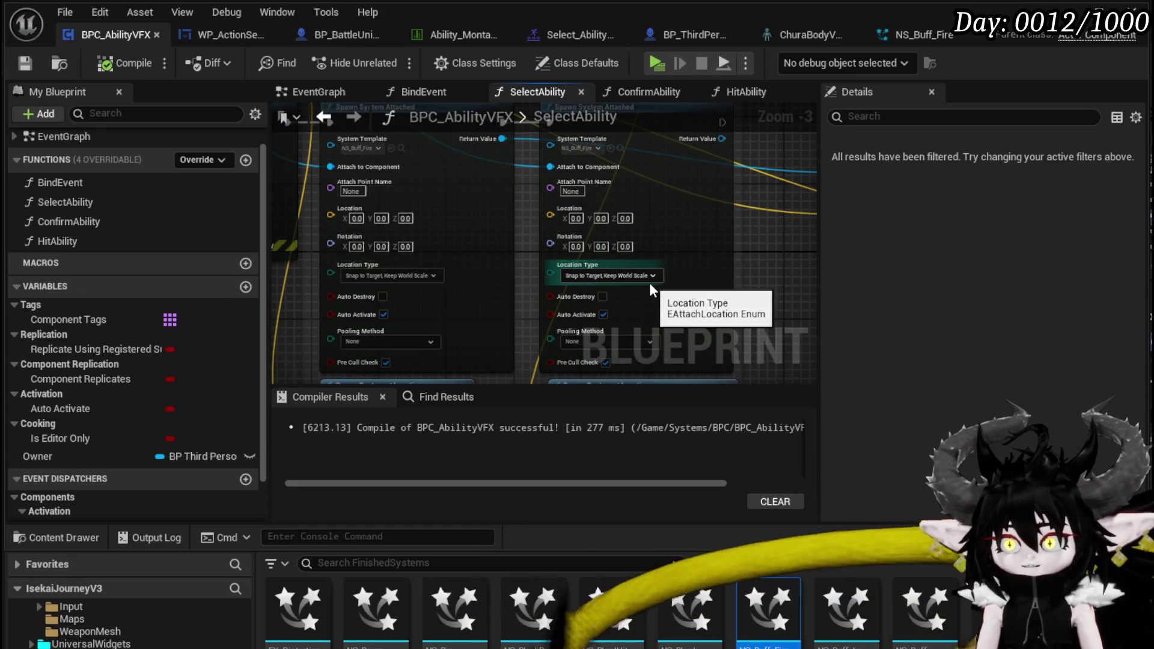
left_click_drag(504, 265, 495, 252)
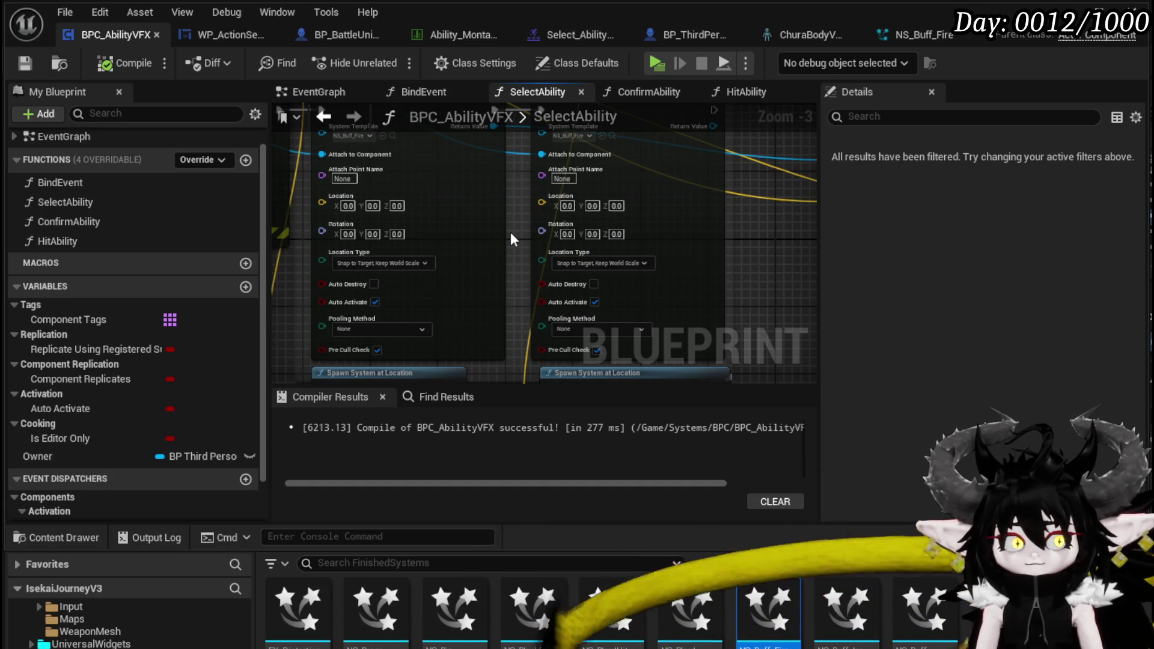
scroll(510, 238, "down", 2)
scroll(729, 273, "up", 2)
scroll(473, 278, "down", 2)
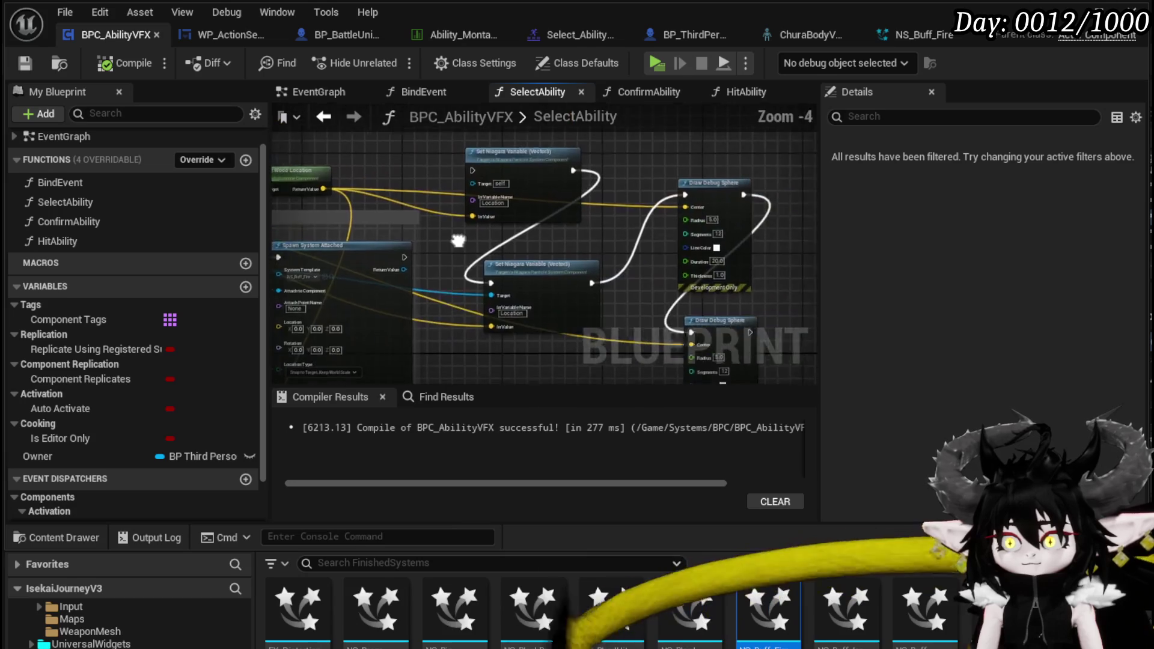
mouse_move(423, 192)
left_mouse_down()
mouse_move(700, 162)
mouse_move(694, 179)
mouse_move(658, 156)
left_mouse_up()
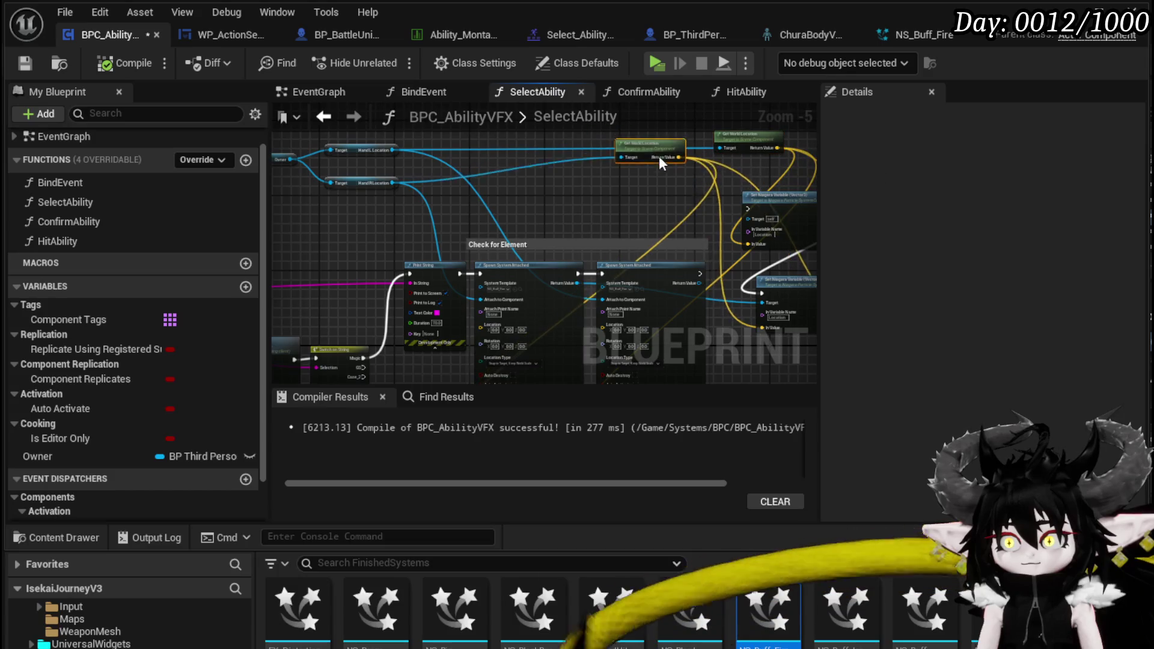
left_click_drag(619, 216, 614, 173)
left_click(690, 170)
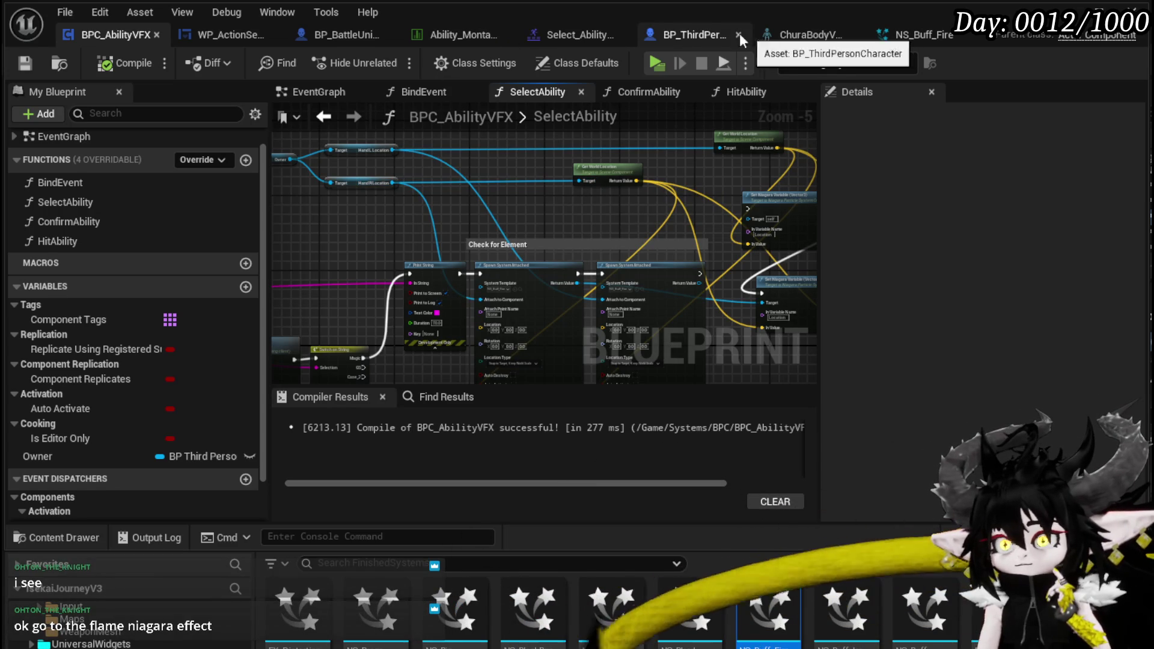
left_click(898, 35)
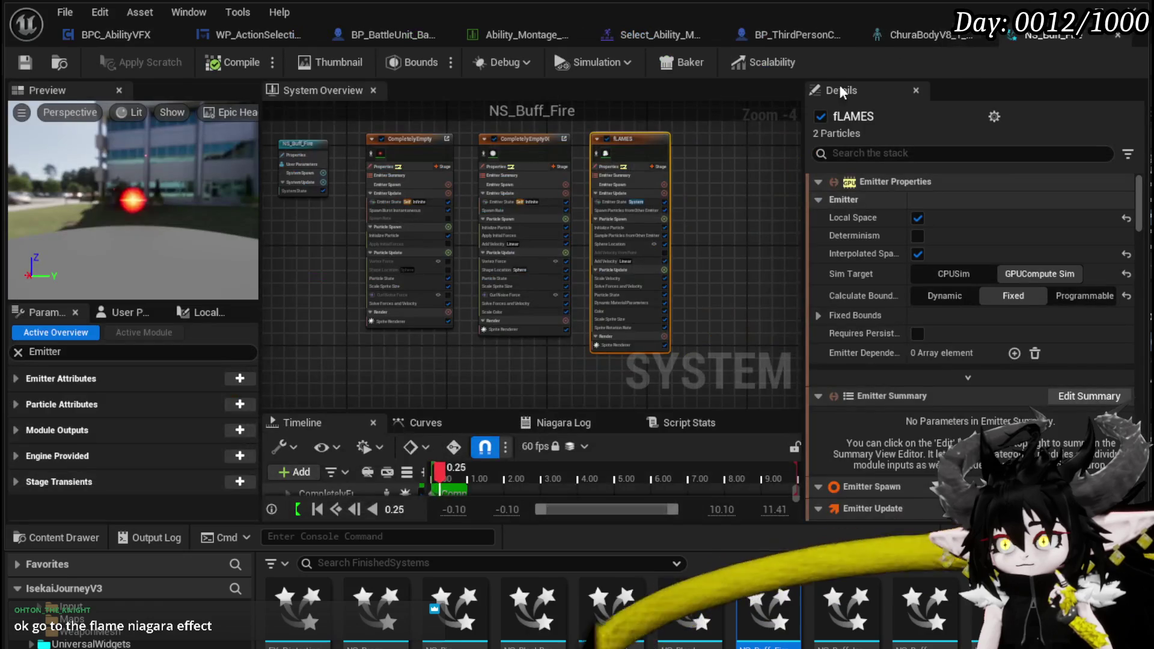
Reposition the emitter overview onto fLAMES, search FinishedSystems, and hide the asset drawer
left_click_drag(708, 231, 671, 200)
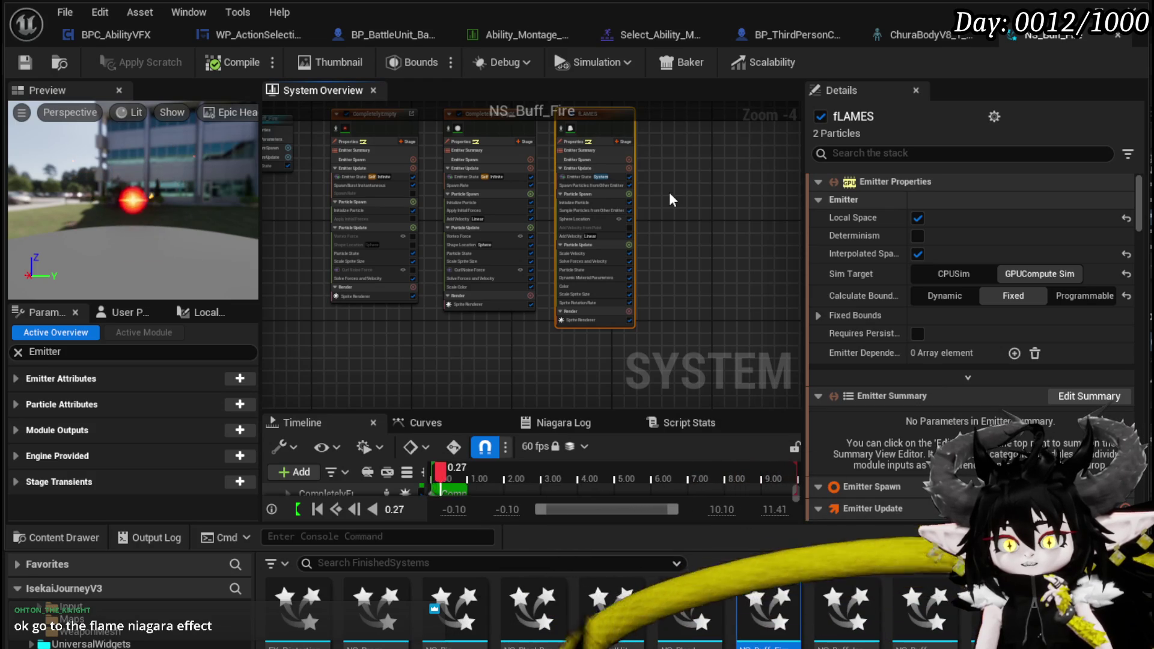
scroll(669, 199, "up", 2)
mouse_move(668, 198)
left_mouse_down()
mouse_move(669, 259)
mouse_move(590, 239)
mouse_move(554, 247)
left_mouse_up()
scroll(658, 239, "up", 2)
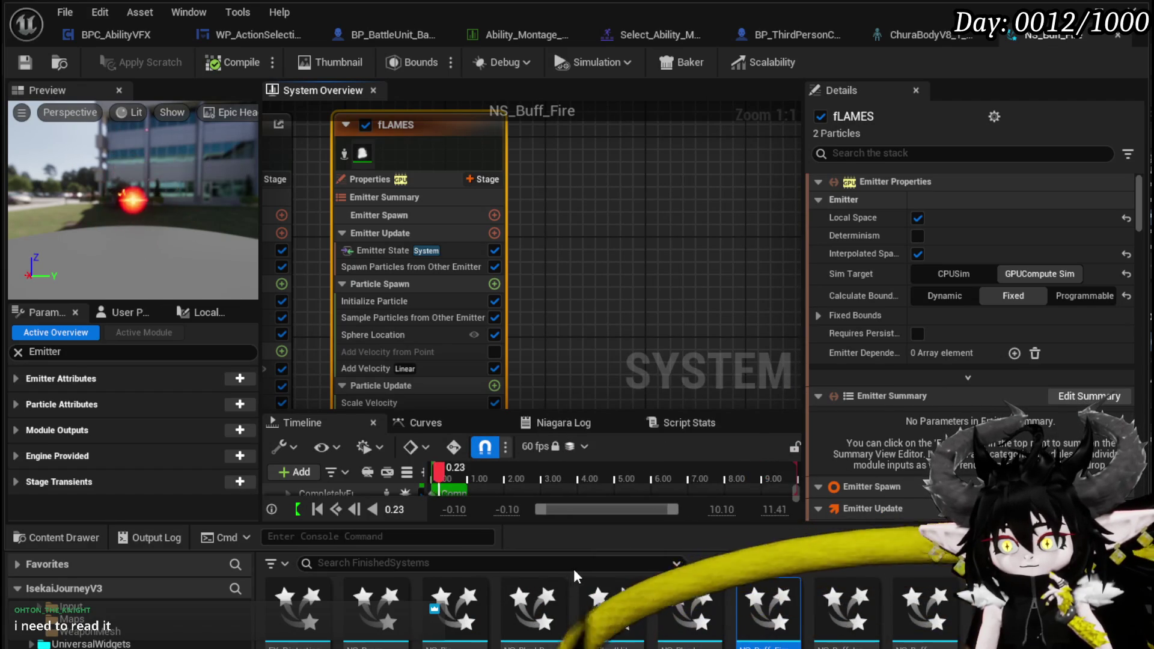
left_click(572, 564)
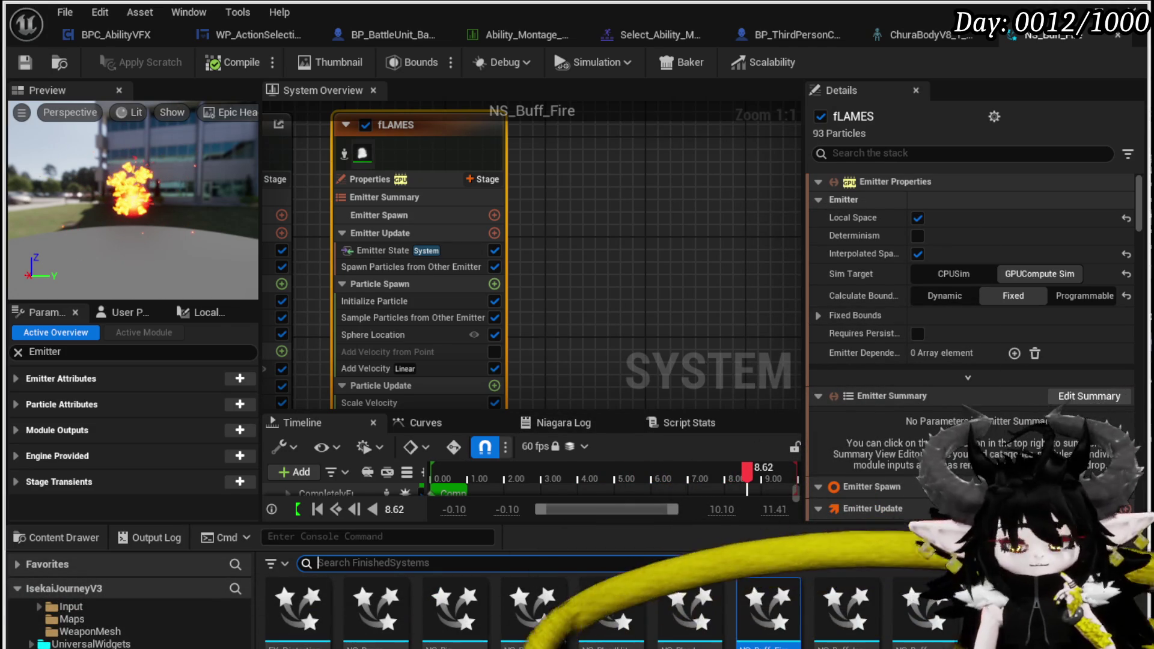
key("ctrl+space")
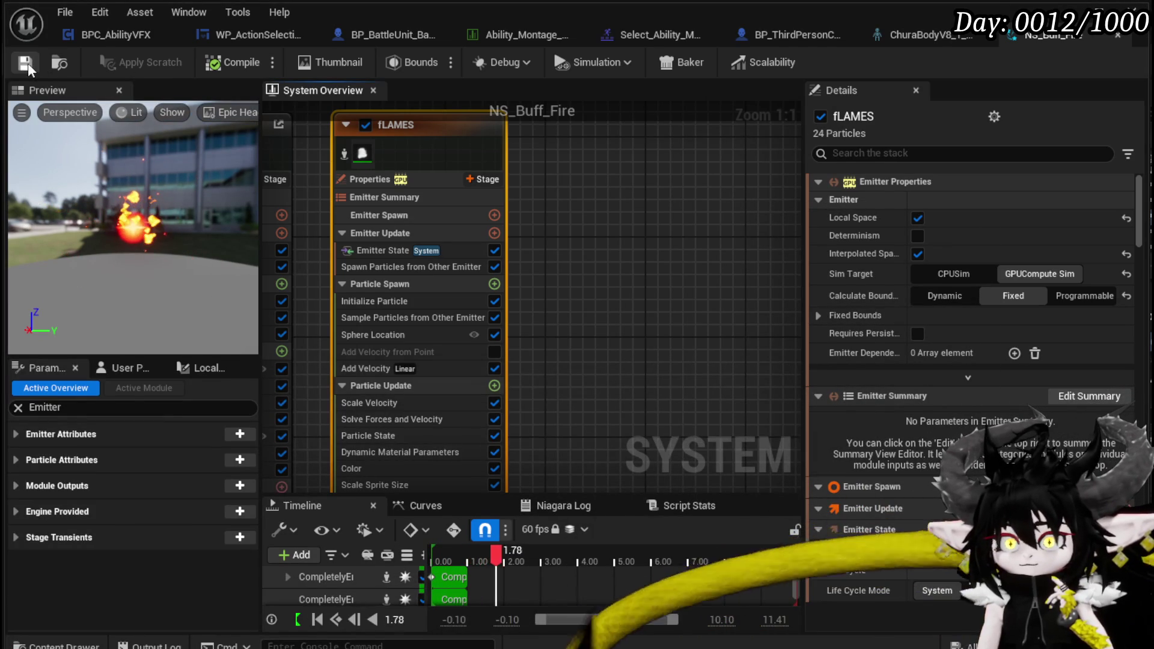
Recompile NS_Buff_Fire, widen the graph, fit all emitters, and move CompletelyEmpty up-left
left_click(28, 63)
left_click_drag(260, 140, 175, 141)
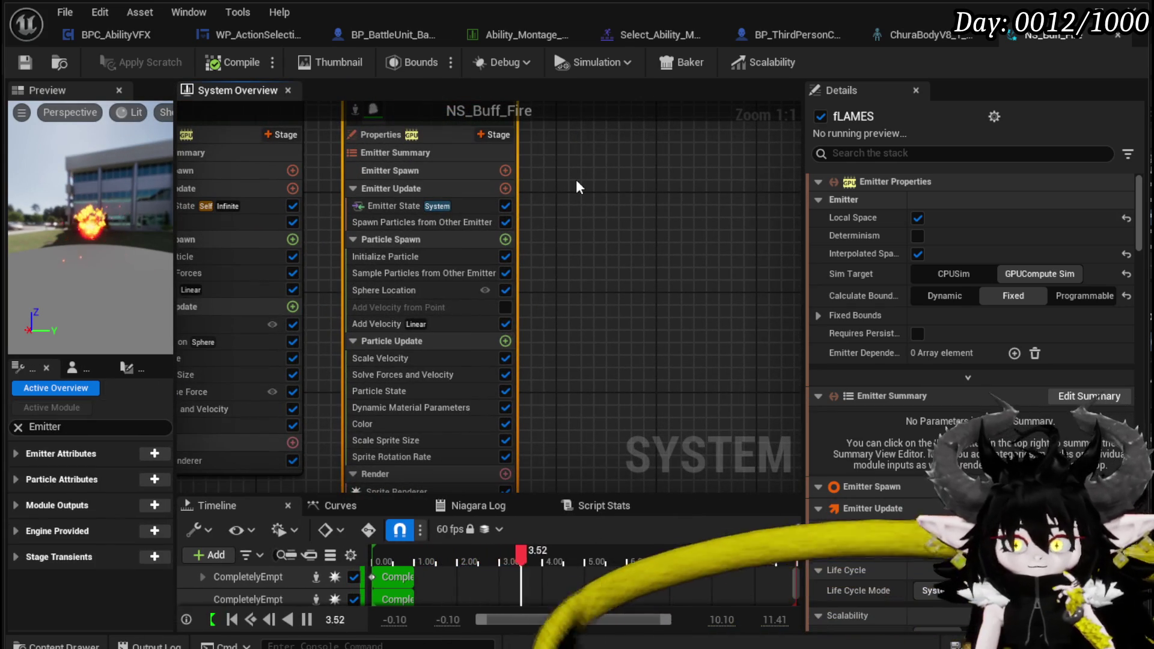
key("Home")
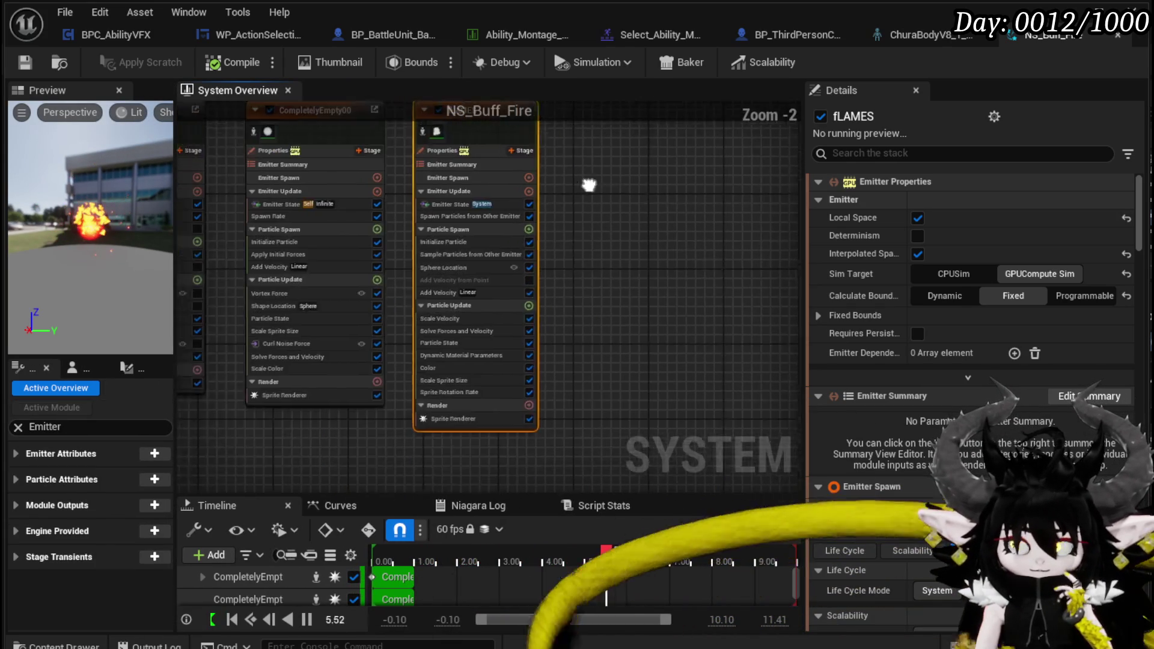
left_click(298, 179)
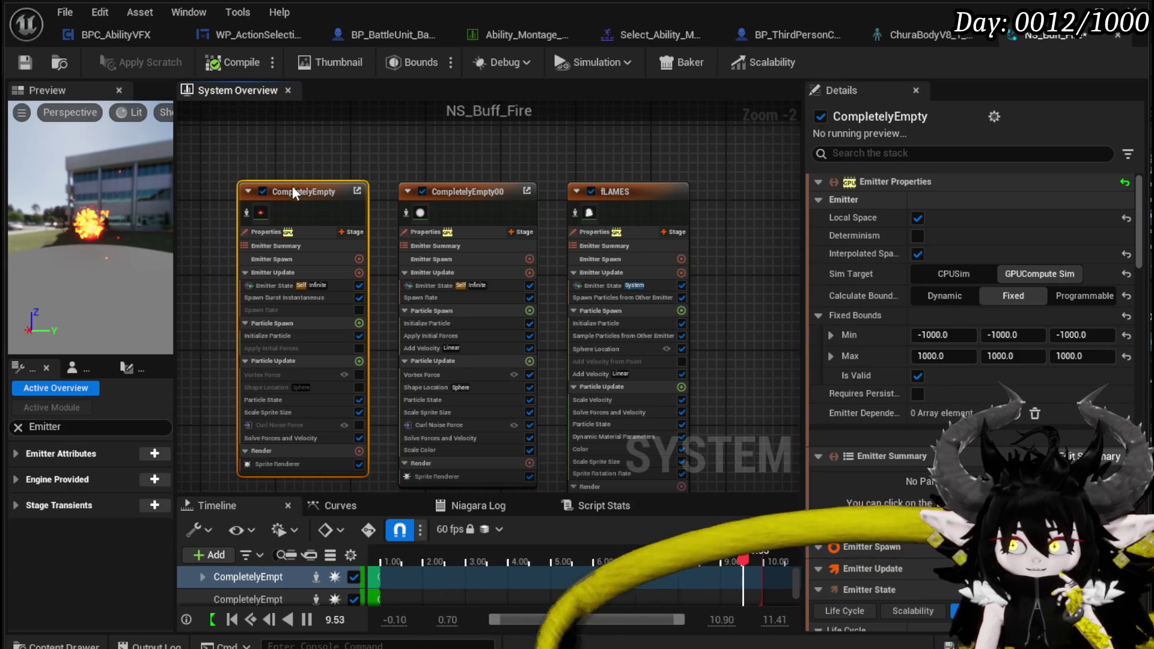
left_click_drag(293, 188, 246, 150)
Select CompletelyEmpty00 and fLAMES together and nudge them into place beside each other
mouse_move(398, 134)
left_mouse_down()
mouse_move(640, 234)
mouse_move(631, 198)
mouse_move(631, 224)
mouse_move(667, 221)
left_mouse_up()
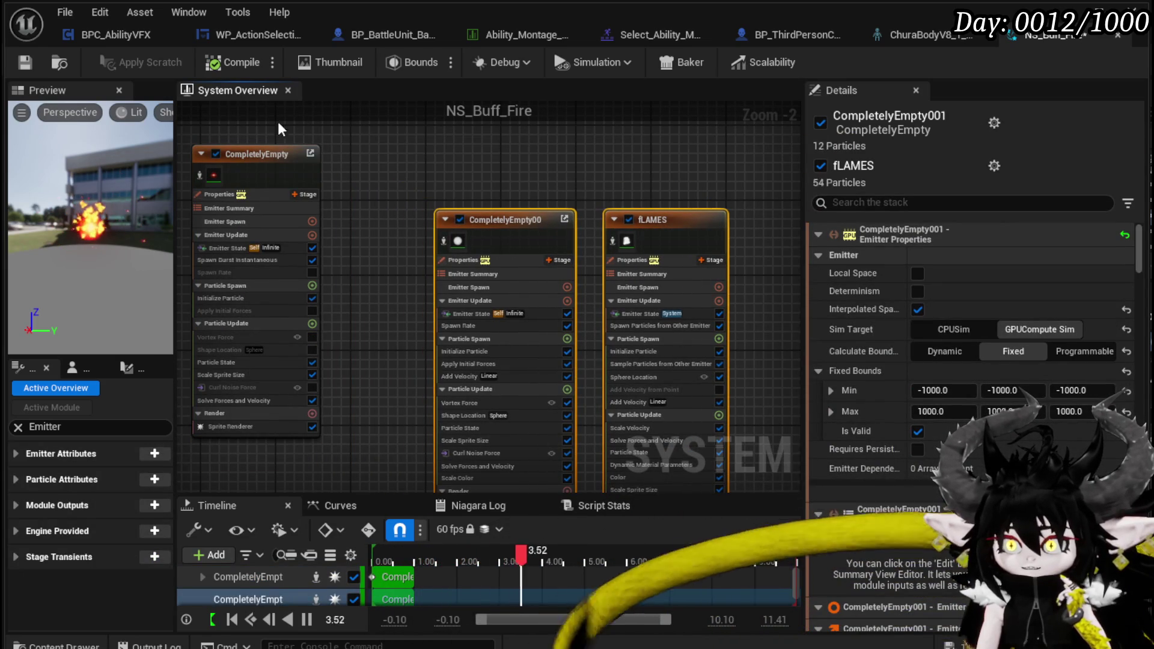
left_click(283, 161)
left_click(394, 145)
mouse_move(394, 146)
left_mouse_down()
mouse_move(656, 230)
mouse_move(623, 224)
left_mouse_up()
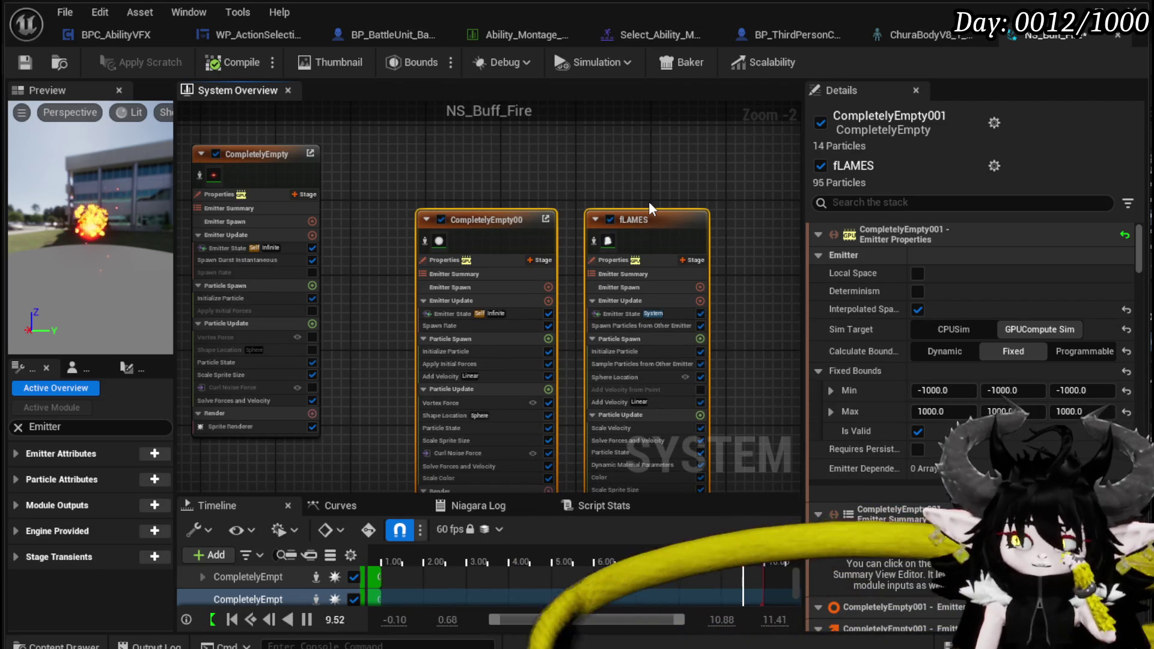
left_click(515, 191)
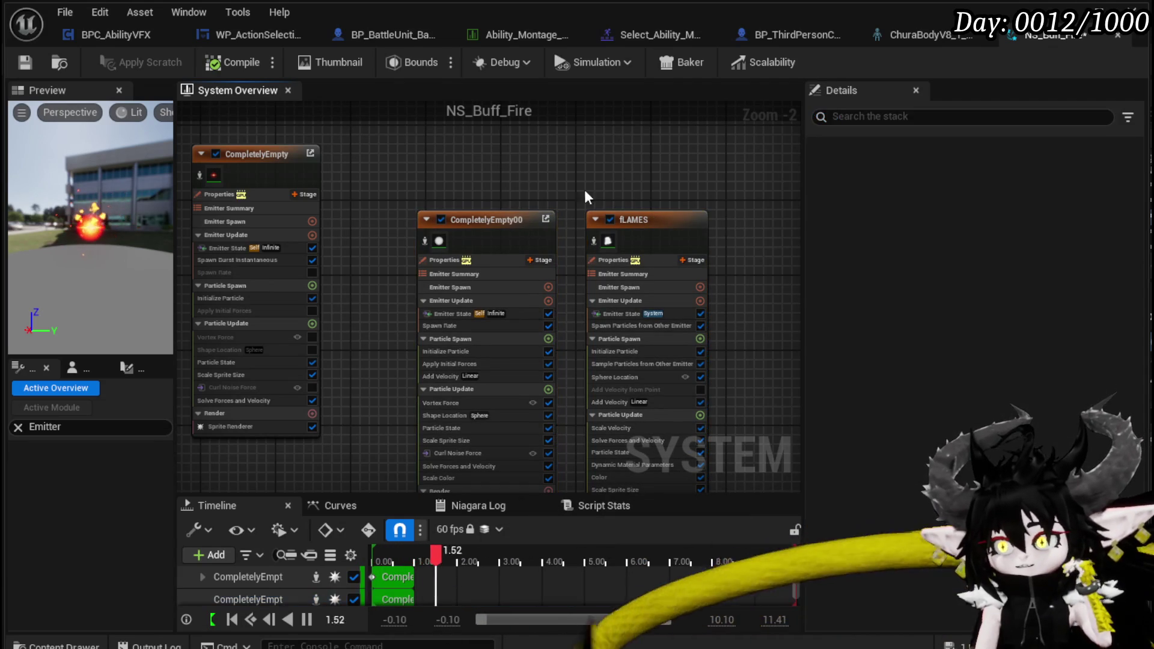
Toggle fLAMES off and on, restart the preview, and zoom in on the emitters
left_click(610, 220)
left_click(609, 219)
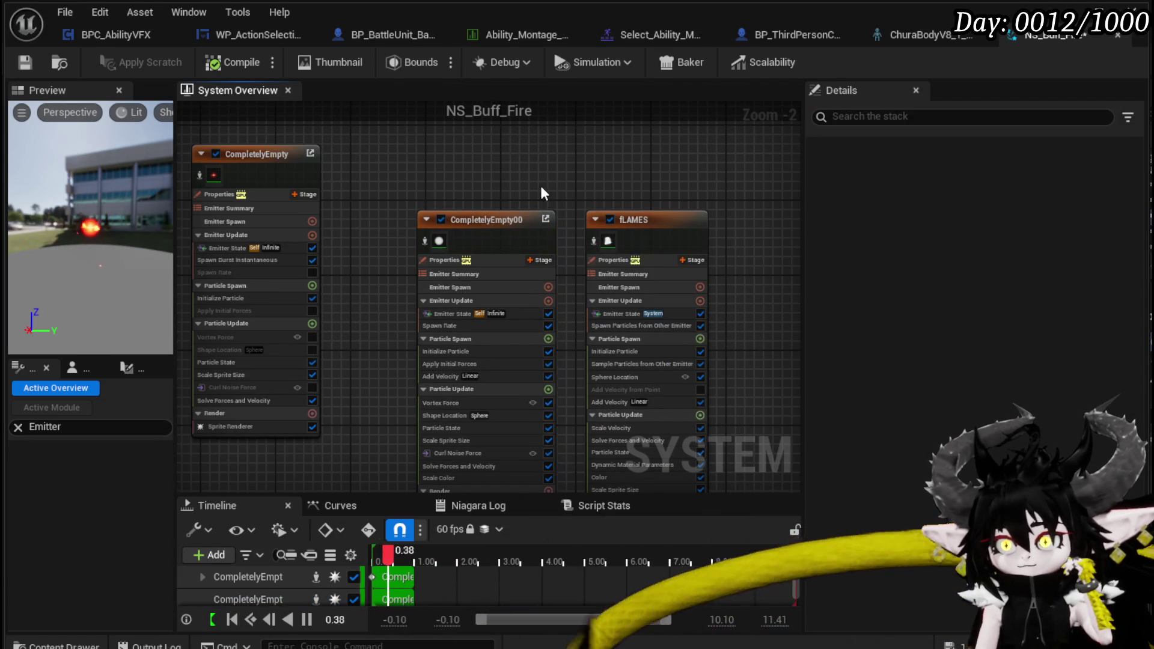
left_click(26, 62)
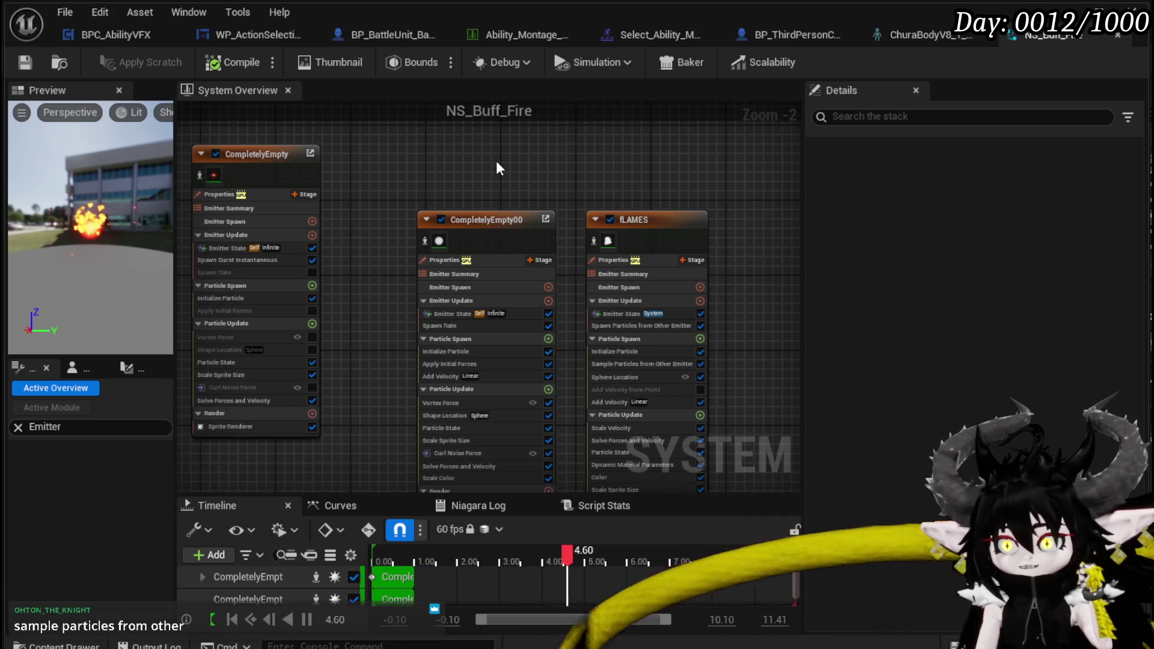
scroll(495, 160, "up", 2)
mouse_move(502, 188)
left_mouse_down()
mouse_move(466, 121)
mouse_move(470, 104)
left_mouse_up()
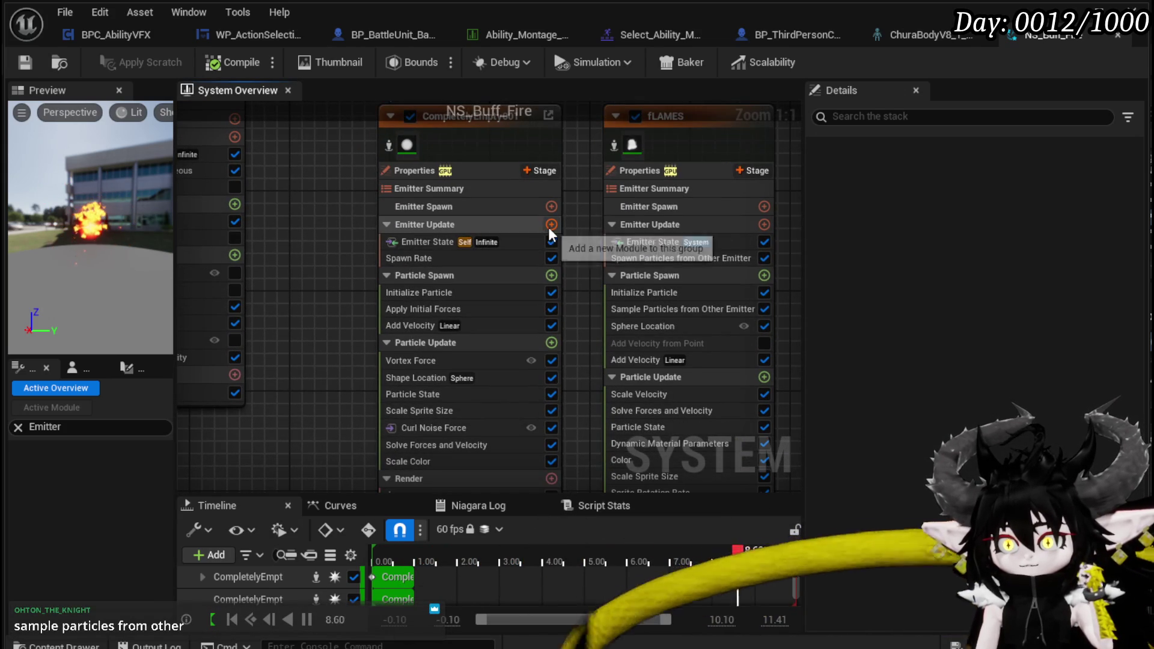
Search the fLAMES module lists for 'sam' and 'sample' without adding any module
left_click(549, 225)
type("sam")
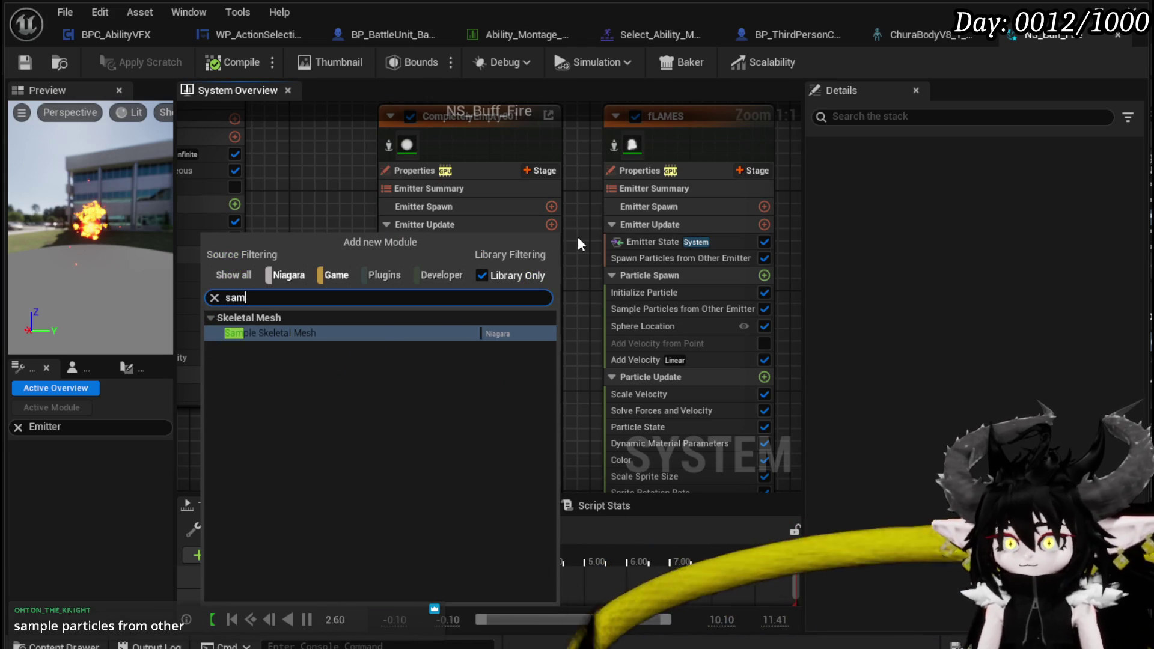
left_click(576, 233)
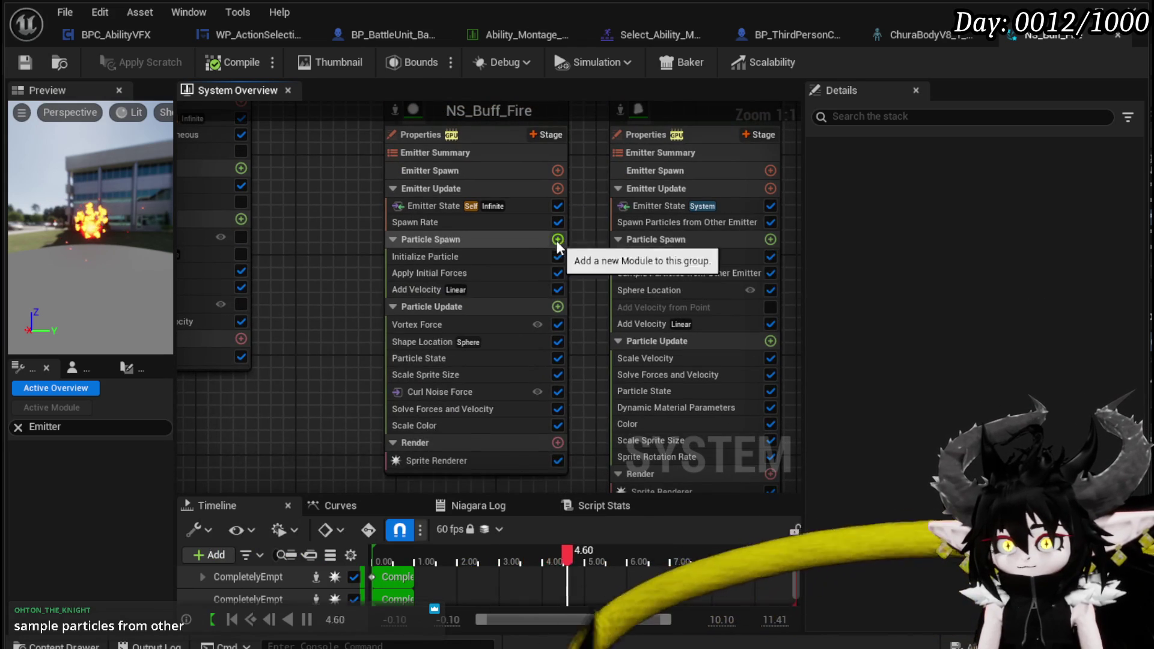
left_click(557, 239)
type("sample")
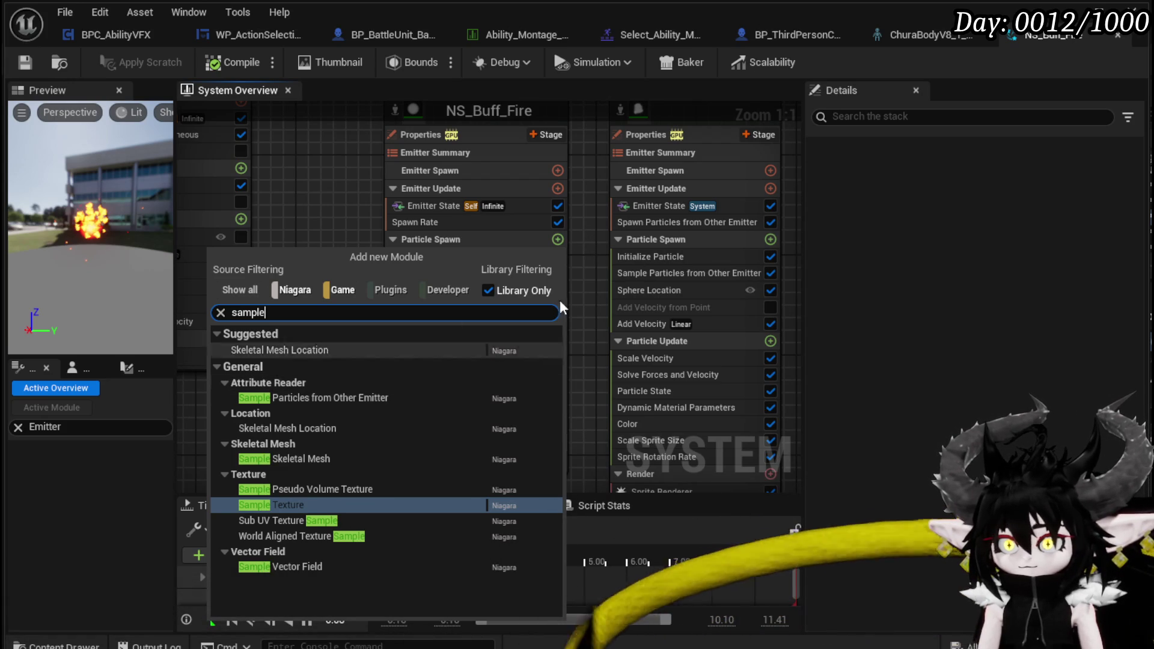
View fLAMES's Spawn Particles from Other Emitter settings and pan to the other emitters
left_click(658, 227)
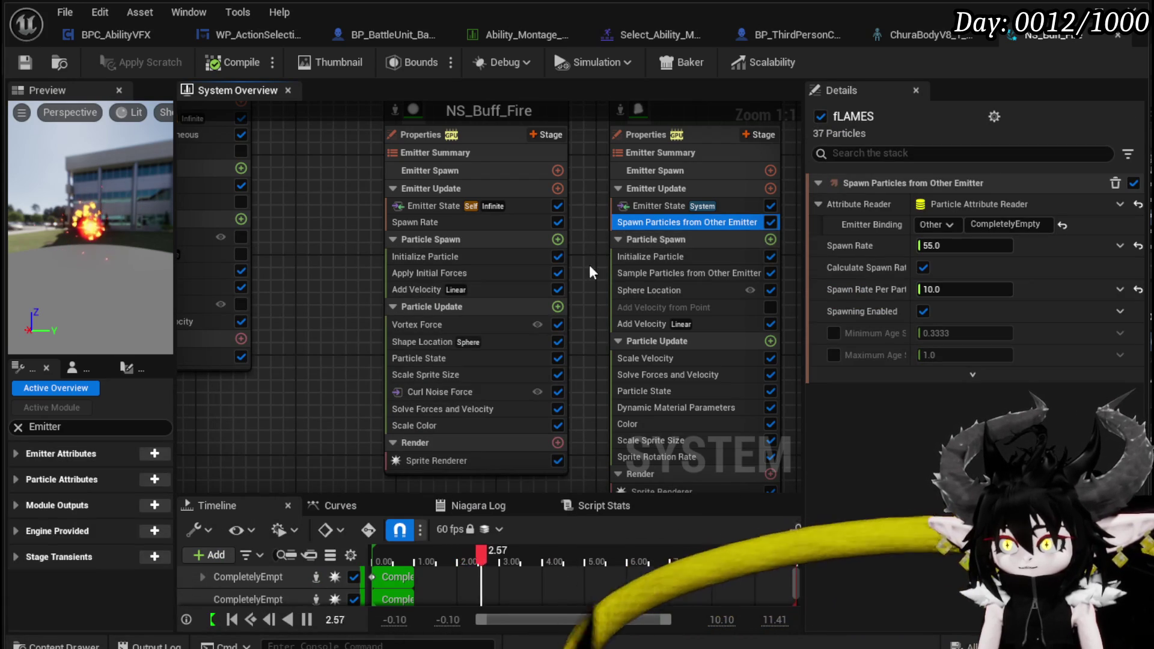
mouse_move(581, 251)
left_mouse_down()
mouse_move(358, 267)
mouse_move(254, 260)
left_mouse_up()
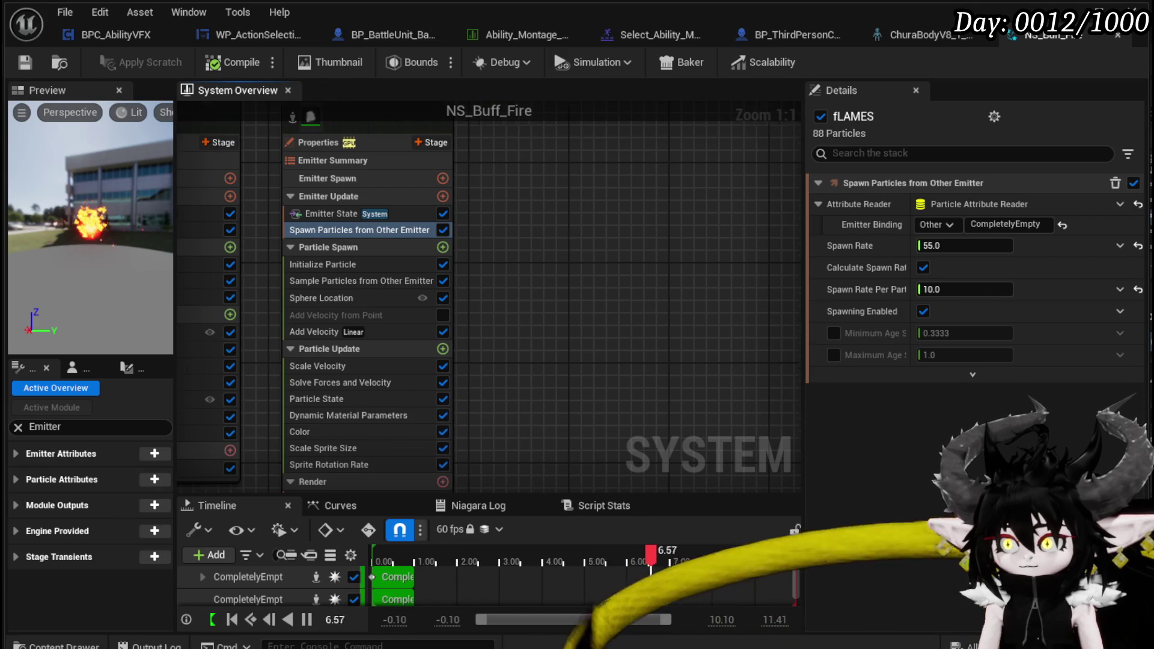
left_click_drag(283, 180, 541, 192)
mouse_move(243, 179)
left_mouse_down()
mouse_move(517, 192)
mouse_move(455, 231)
left_mouse_up()
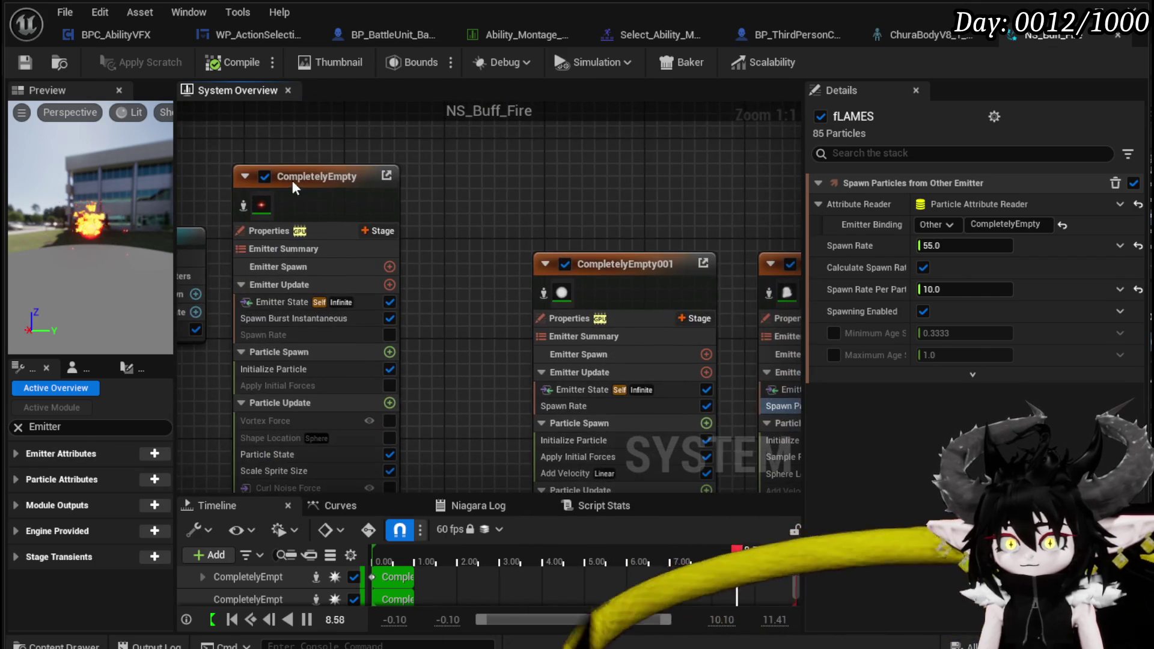
Rename the CompletelyEmpty emitter to Orb and save the system
left_click(294, 176)
right_click(300, 172)
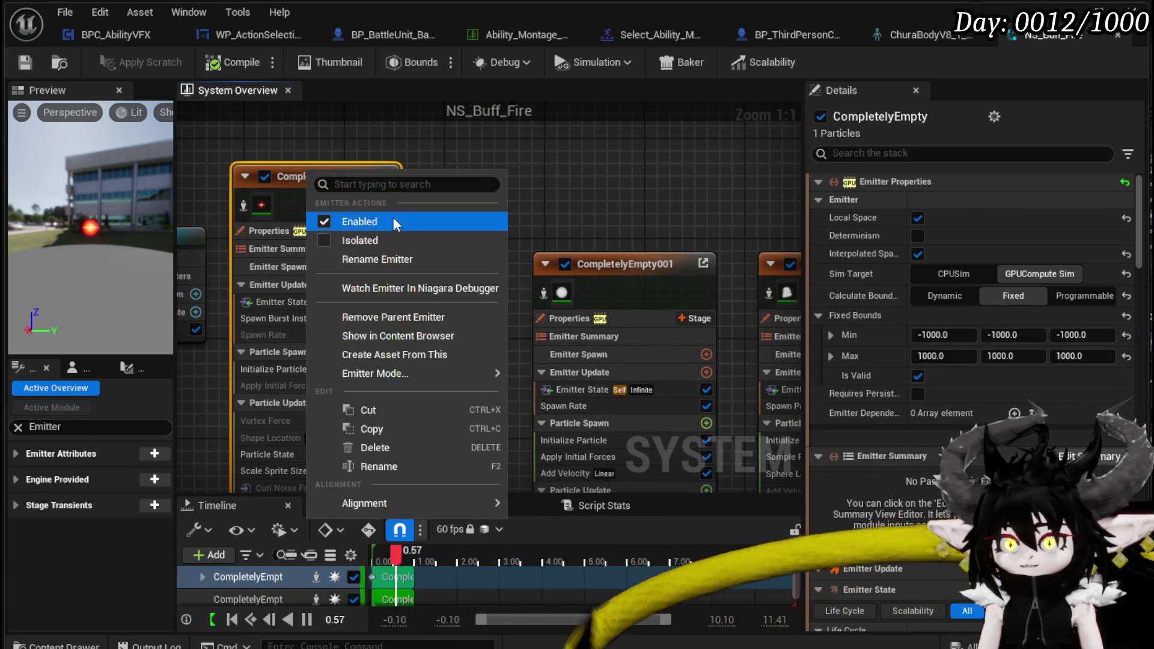
left_click(376, 257)
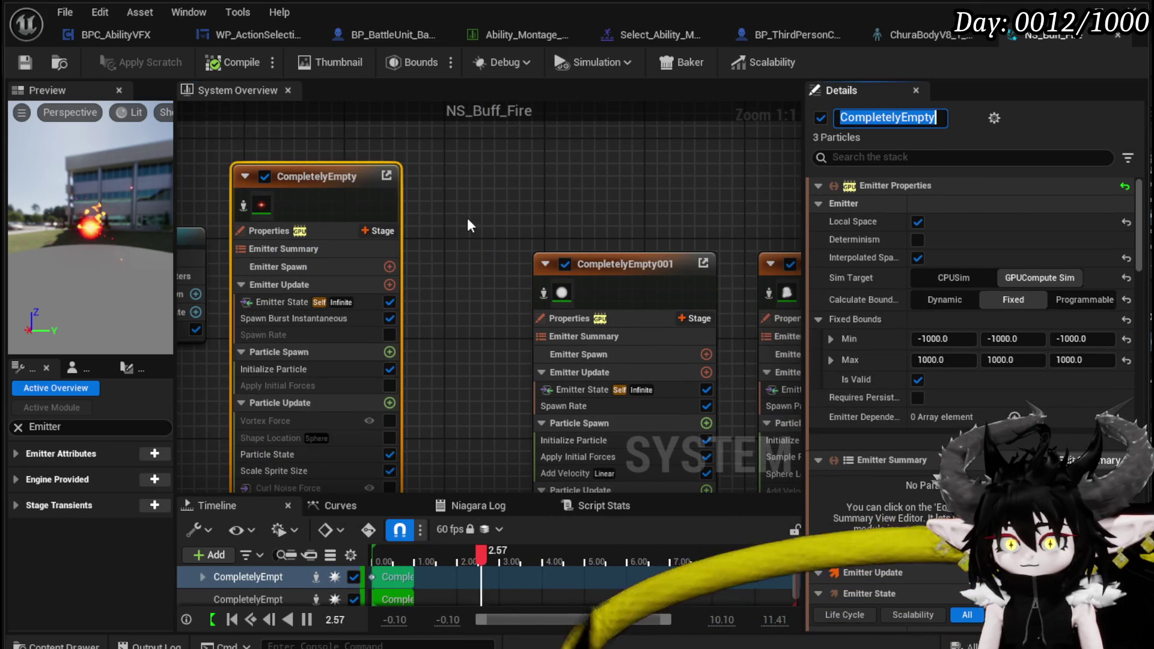
type("Orb")
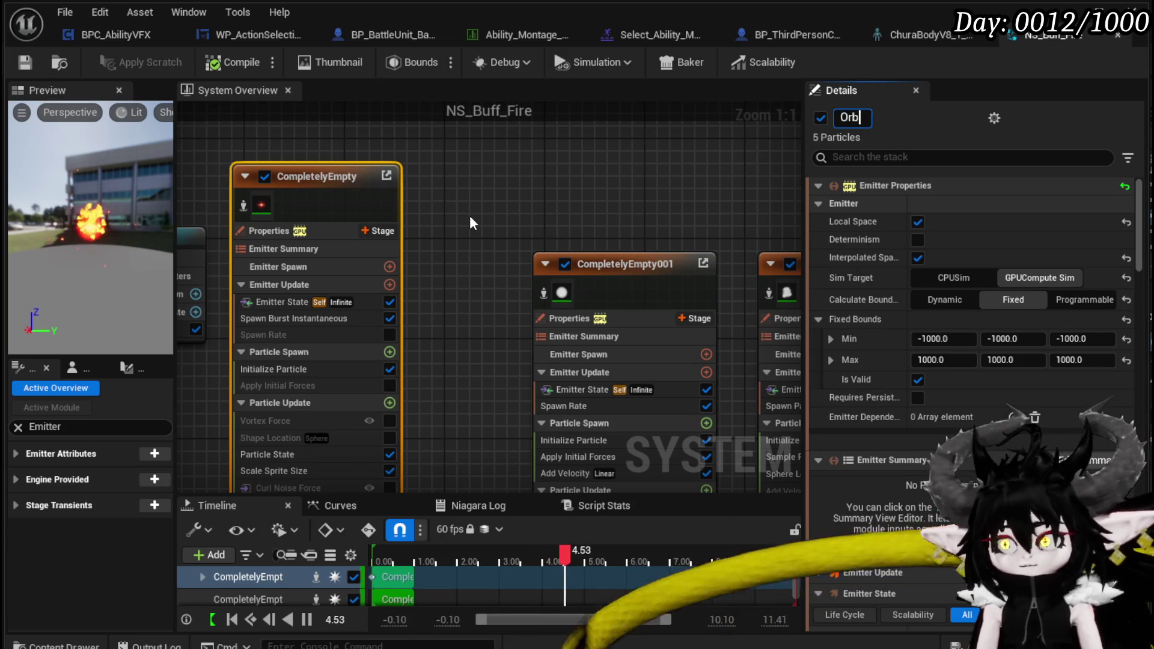
key("Return")
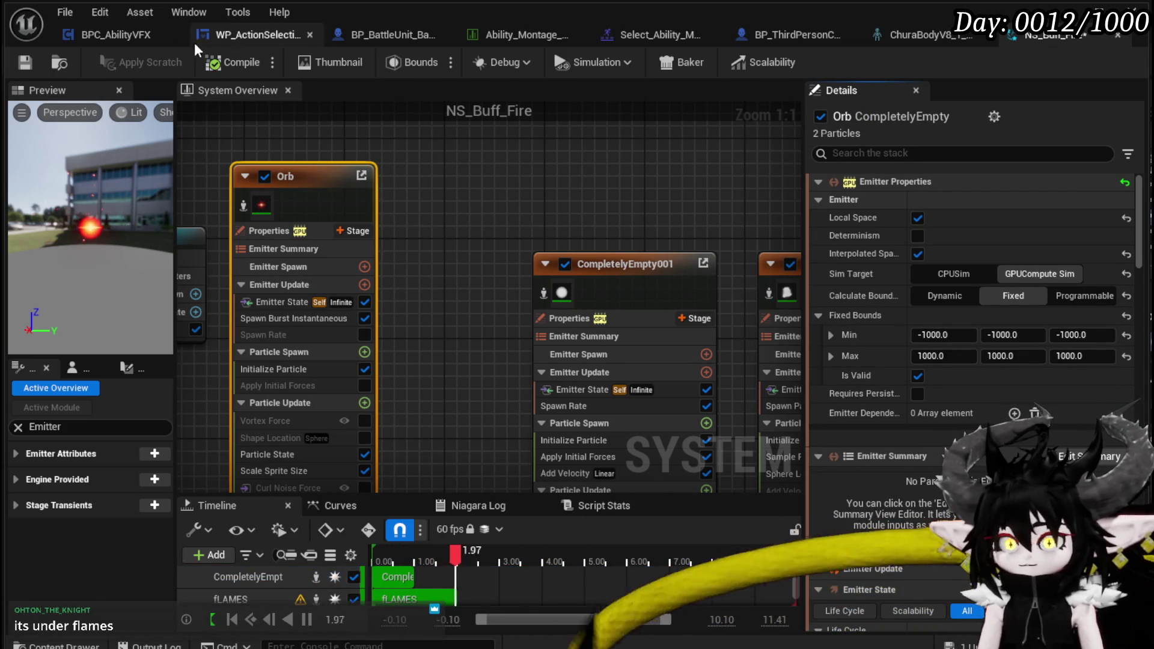
left_click(25, 59)
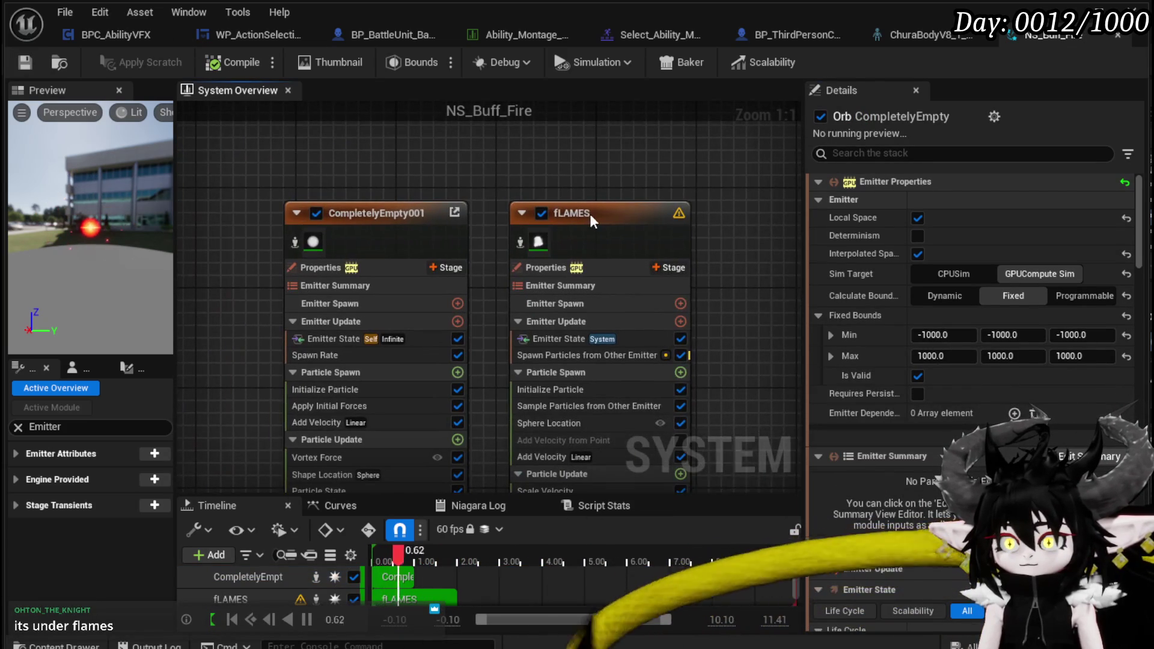
Set fLAMES's Spawn Particles from Other Emitter binding to Orb and save
left_click(591, 217)
left_click(565, 358)
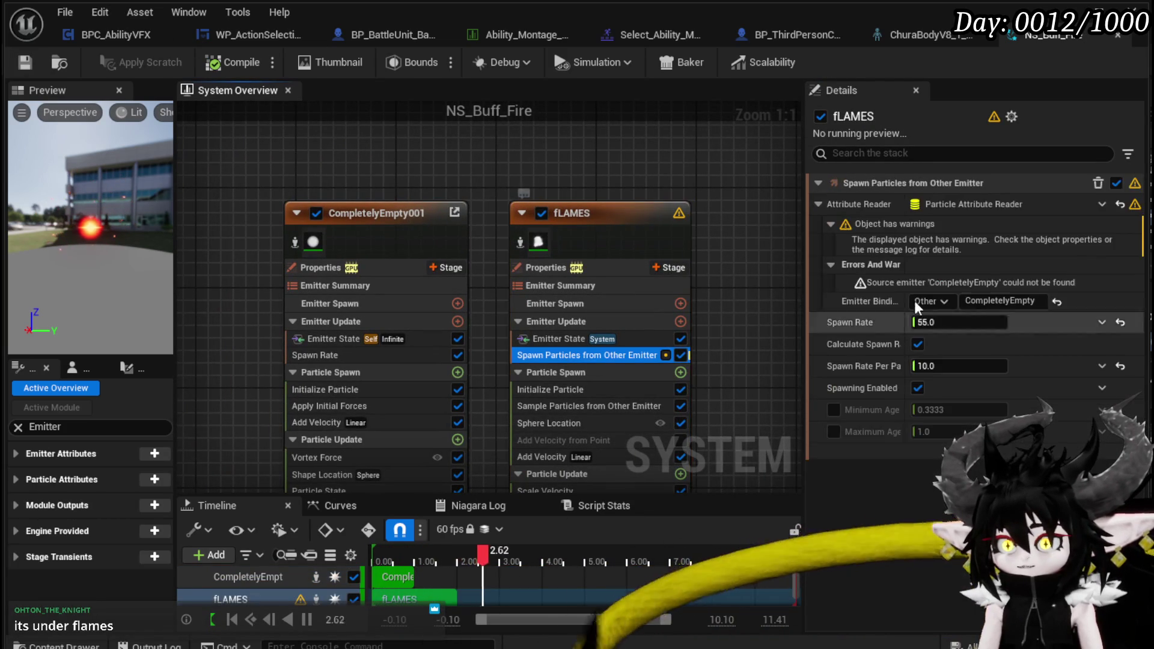
type("Orb")
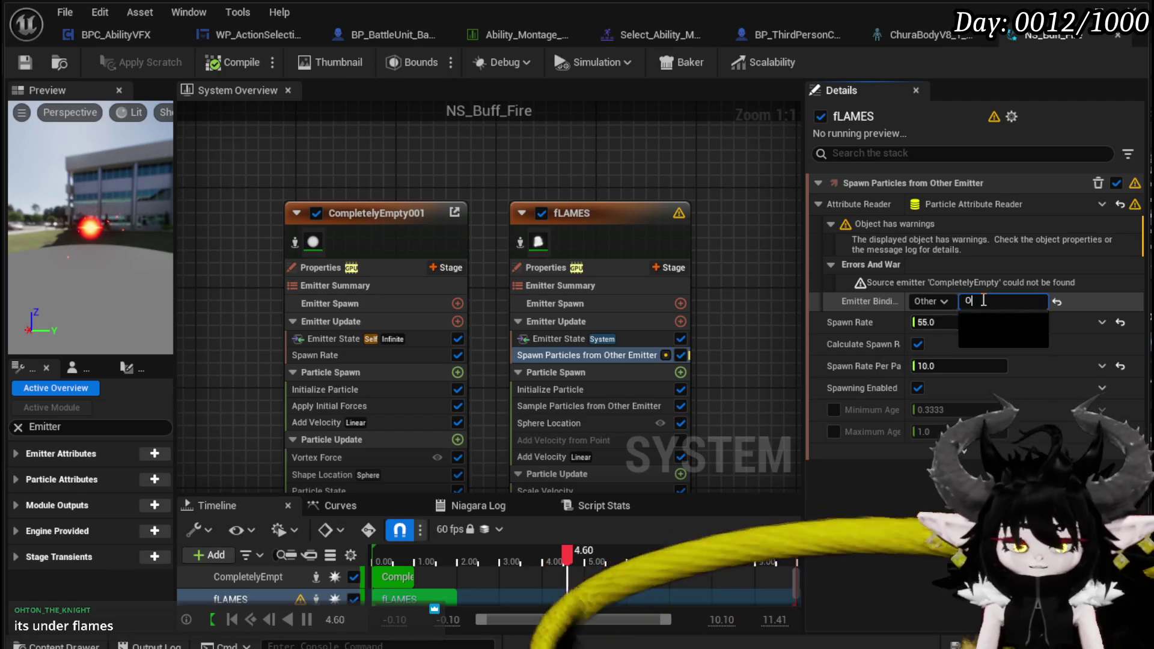
key("Return")
left_click(20, 63)
left_click_drag(601, 163, 446, 117)
left_click_drag(639, 191, 597, 146)
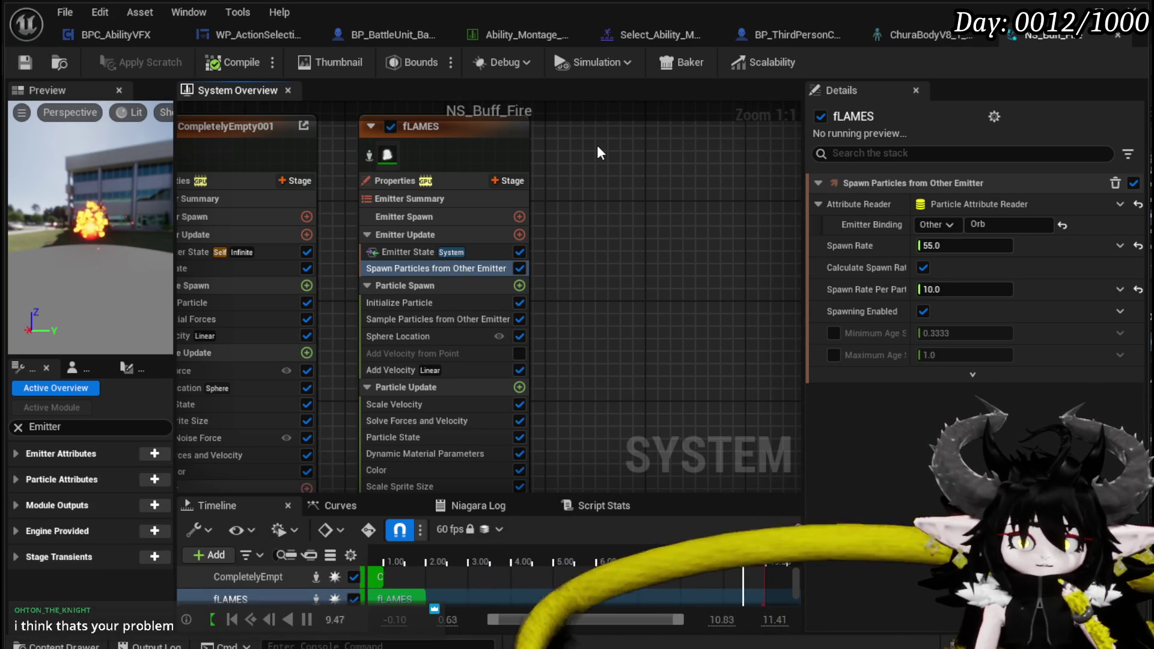
left_click_drag(597, 145, 644, 153)
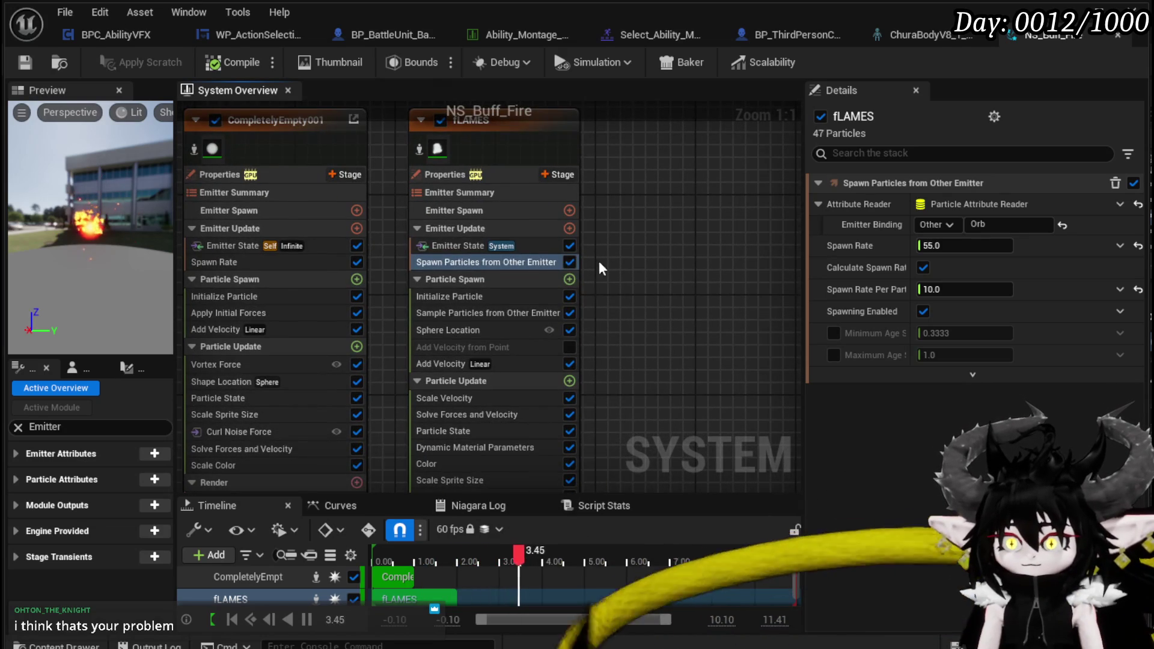
Disable both other-emitter modules on fLAMES and add a Spawn Rate module set to 55
left_click(569, 262)
left_click(584, 229)
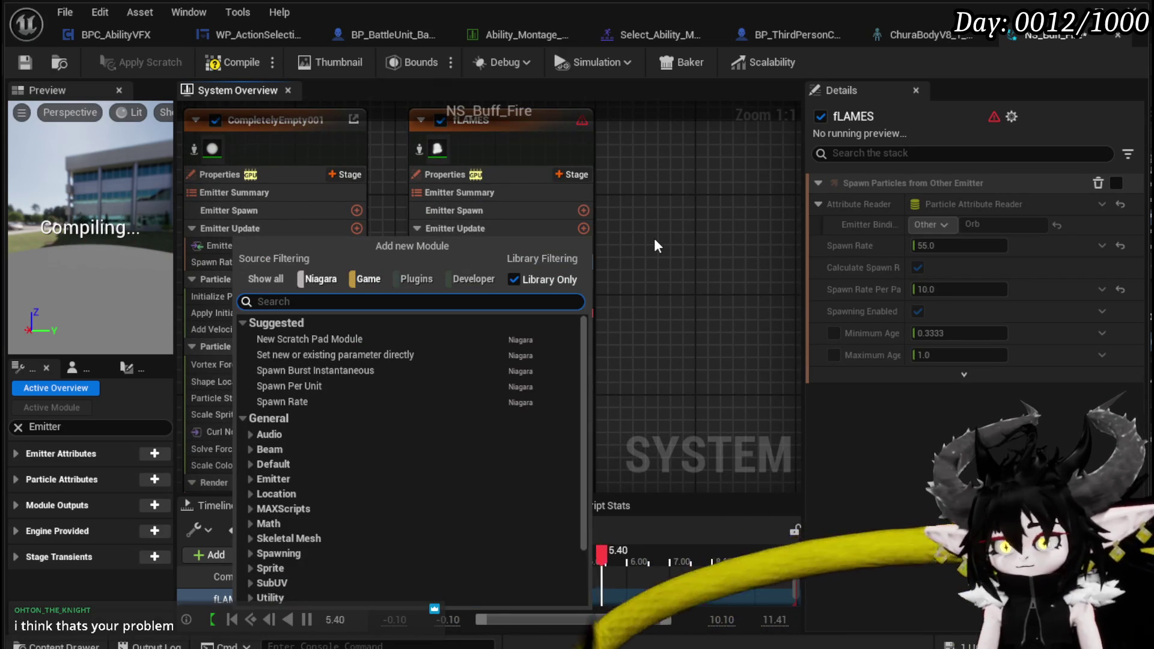
type("Spawn Rate")
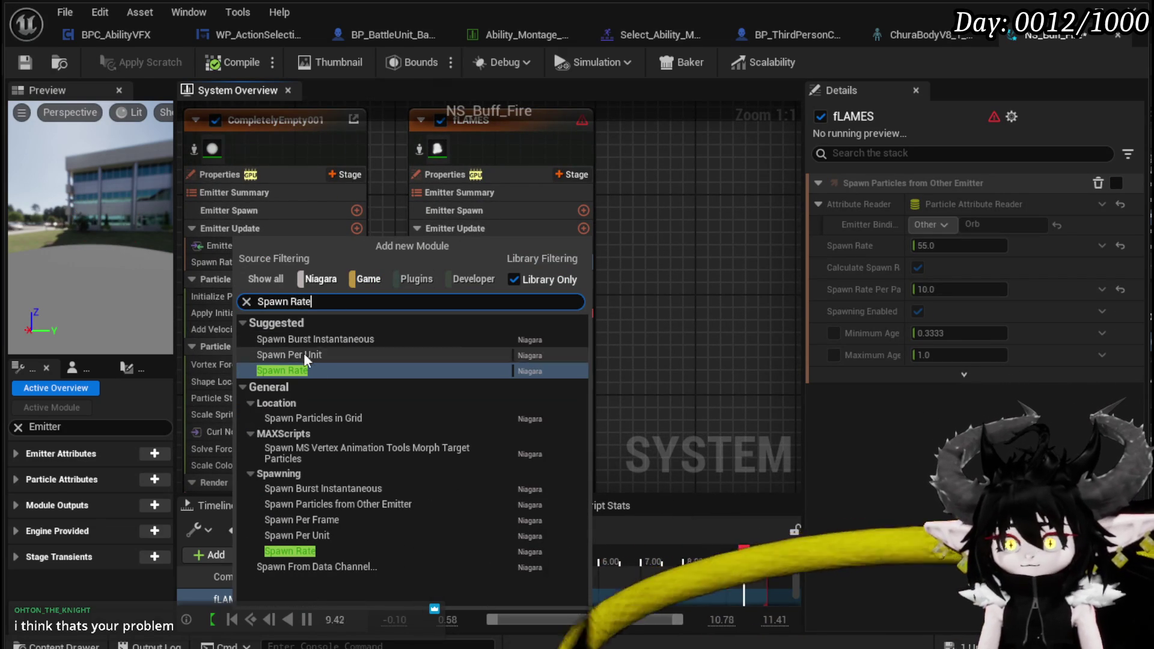
left_click(312, 369)
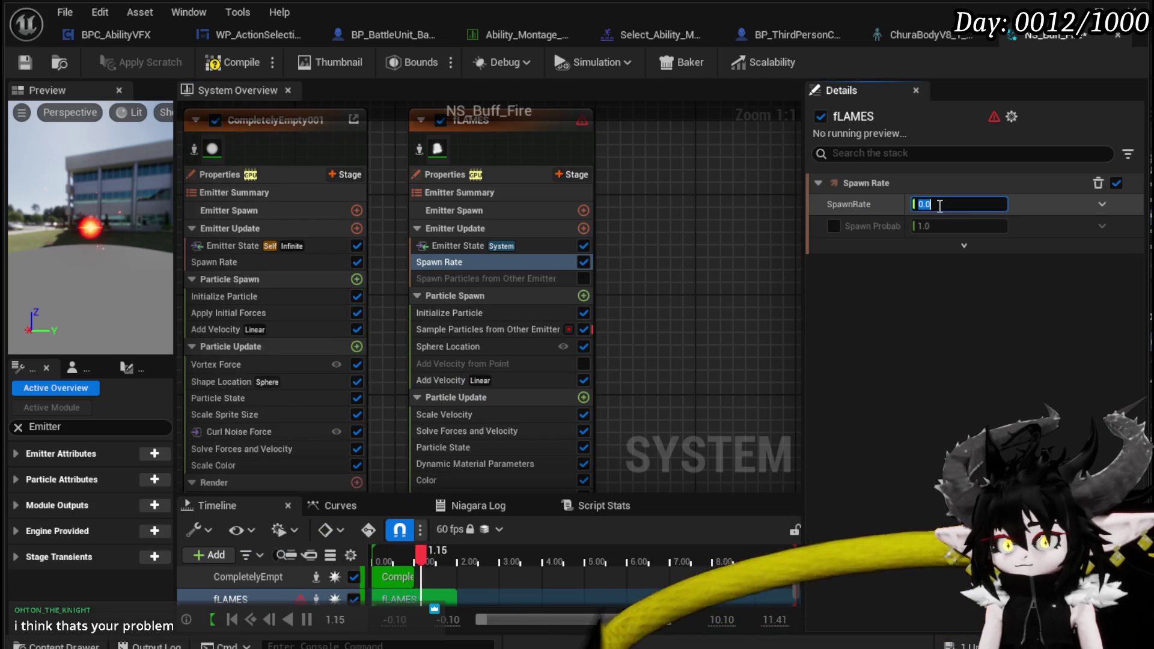
type("55")
key("Return")
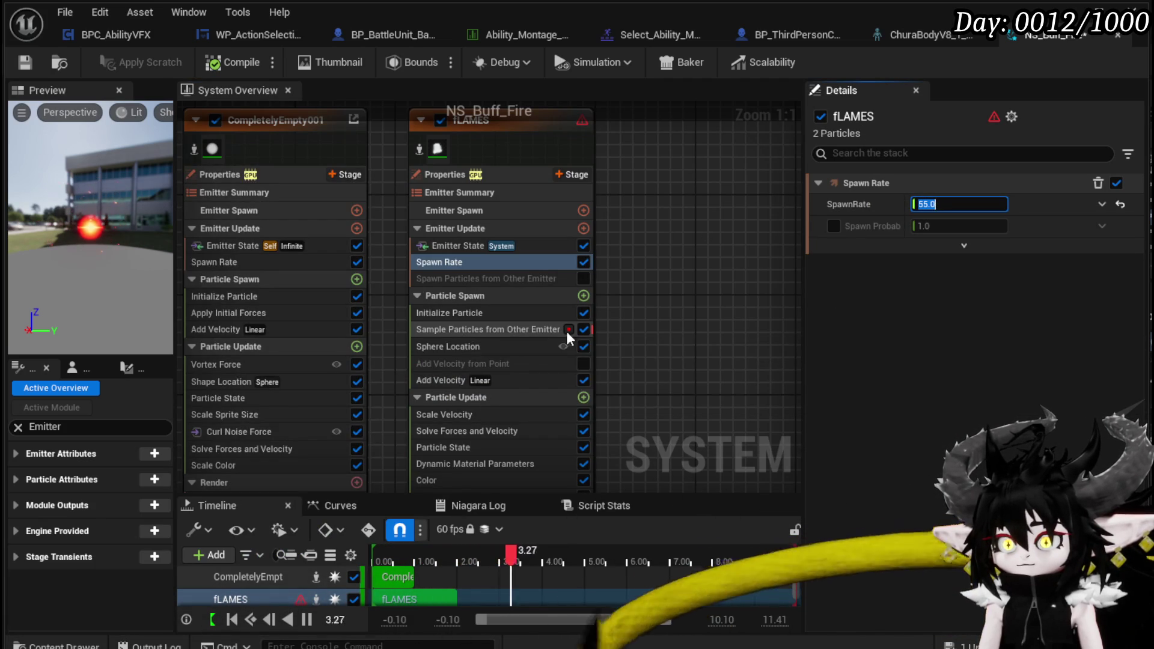
left_click(583, 329)
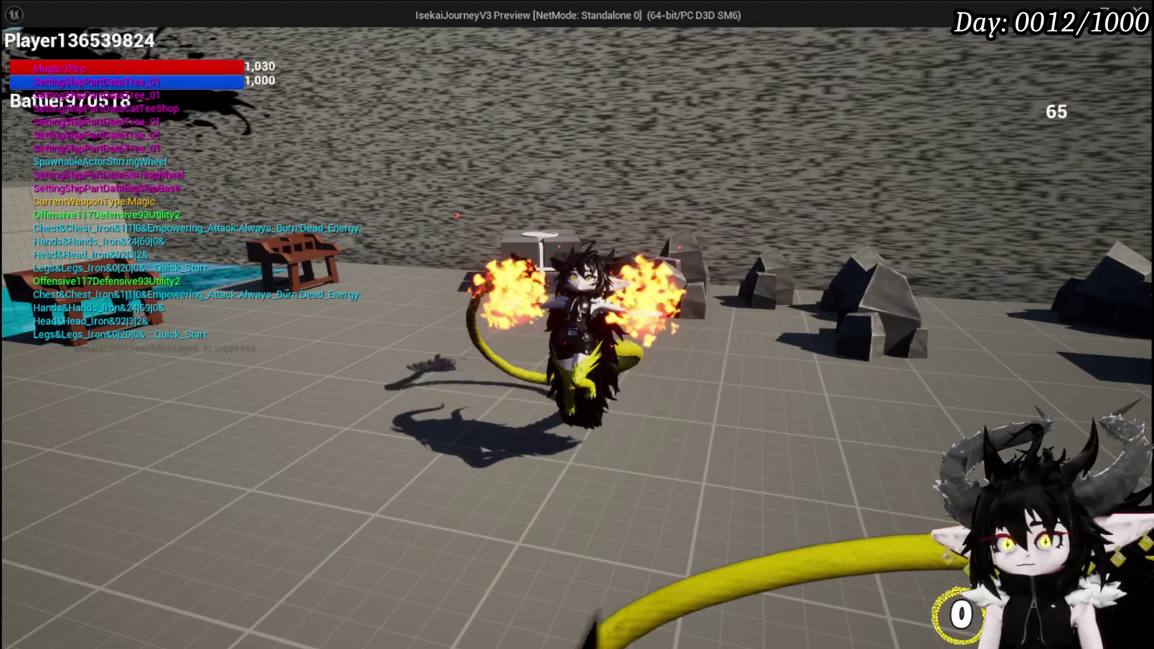
Walk the character around to view the hand flames, then end play and save the level
key("s")
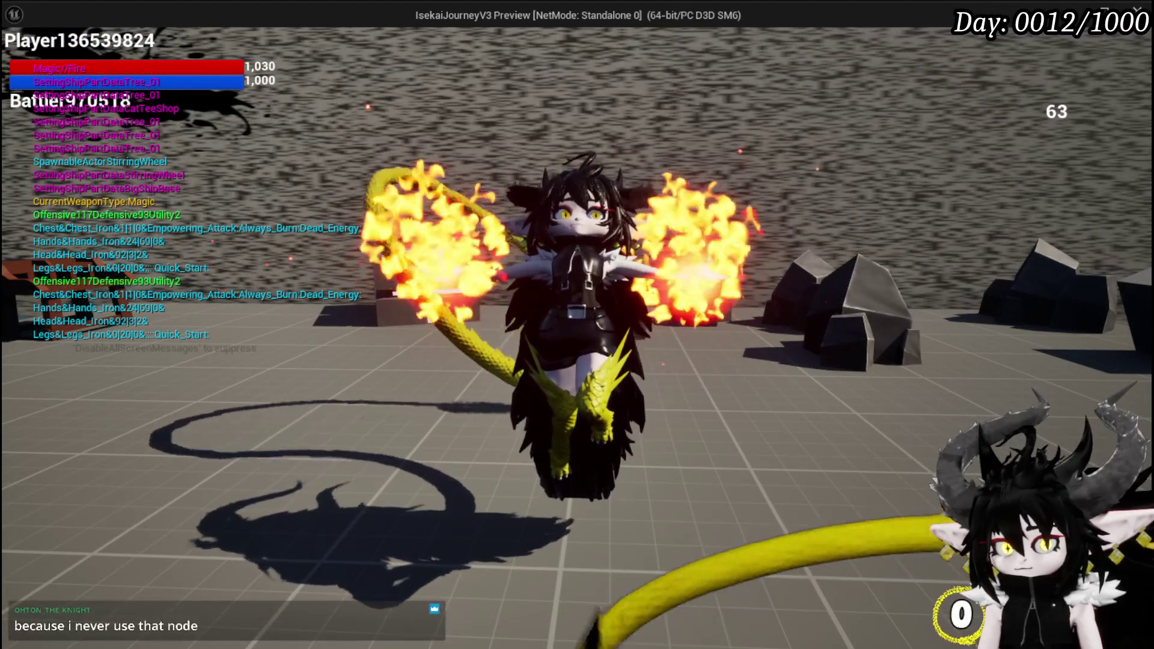
key("a")
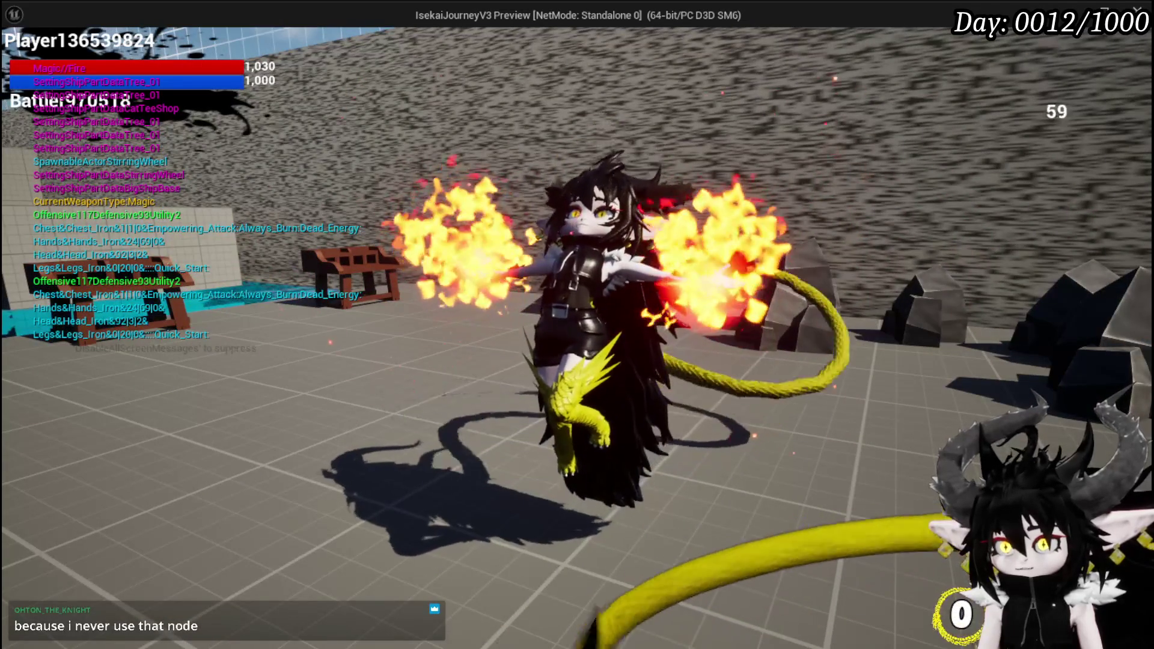
key("d")
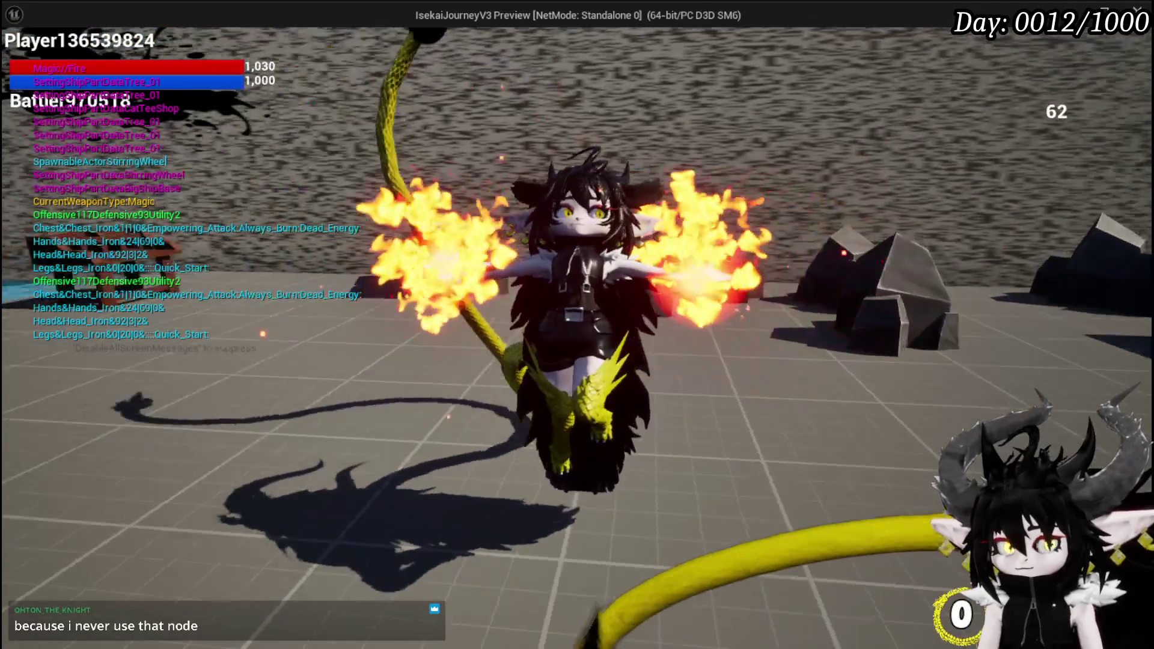
key("Escape")
key("ctrl+s")
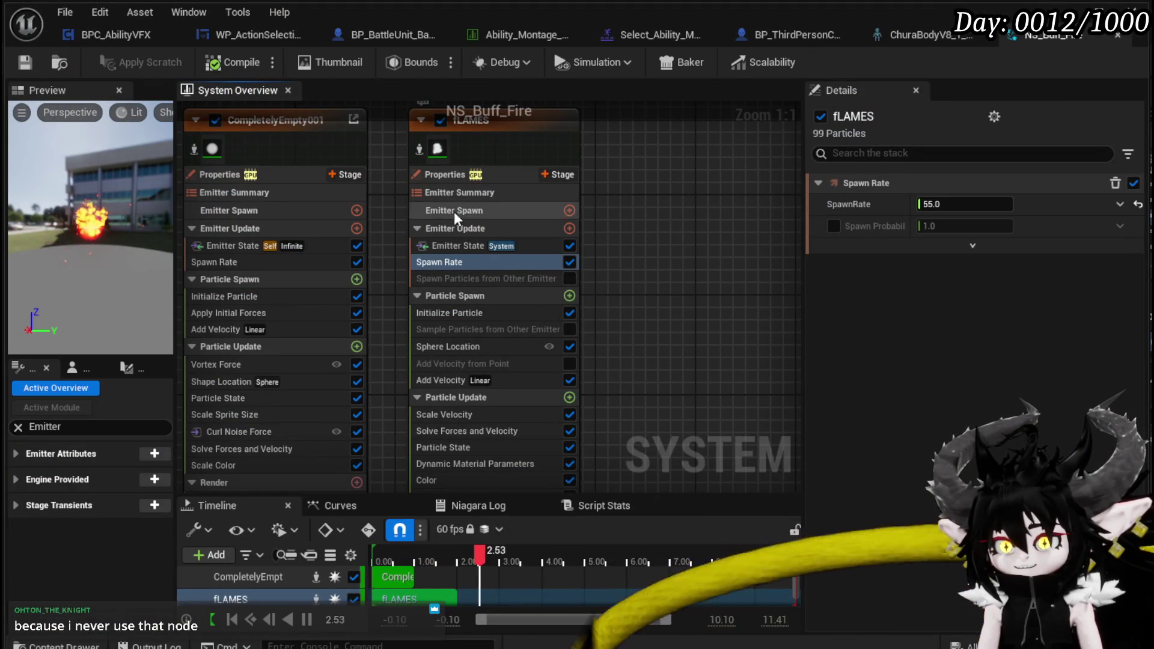
Uncheck Local Space on fLAMES, recompile, play-test briefly, then go to BPC_AbilityVFX
left_click(471, 179)
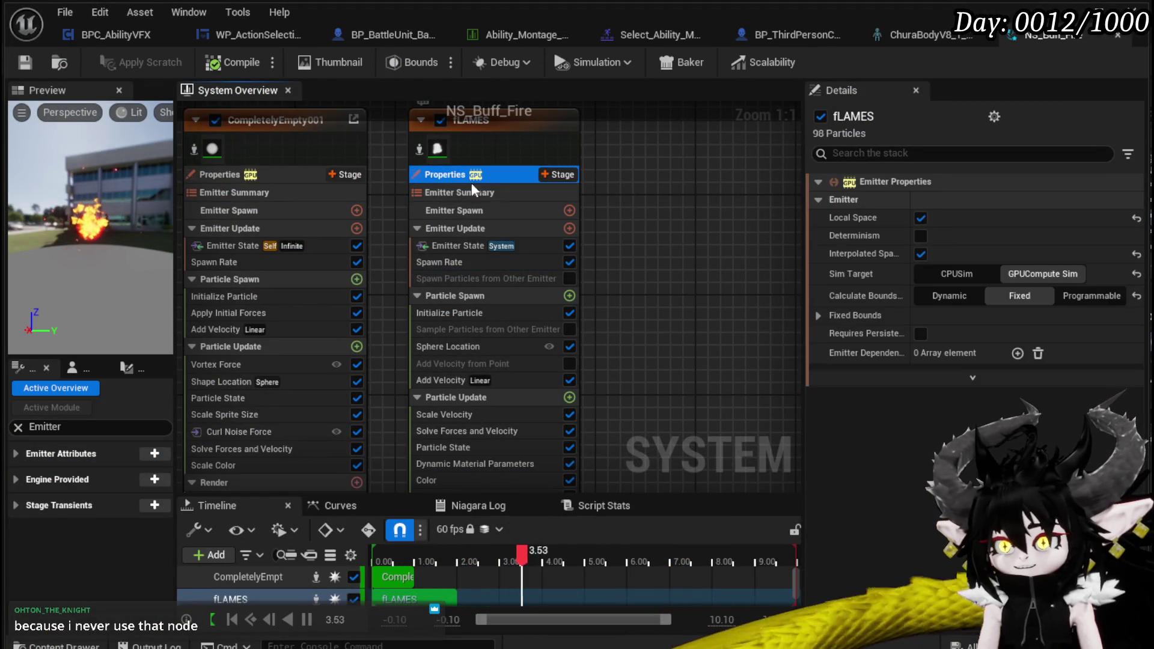
left_click(920, 218)
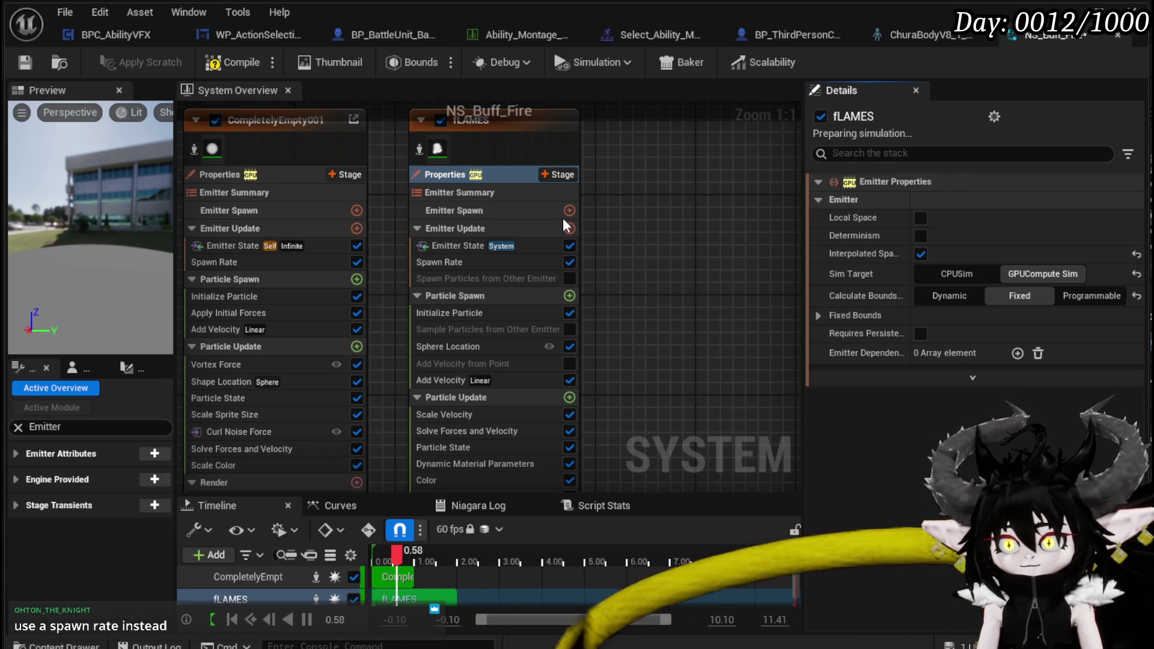
left_click(235, 65)
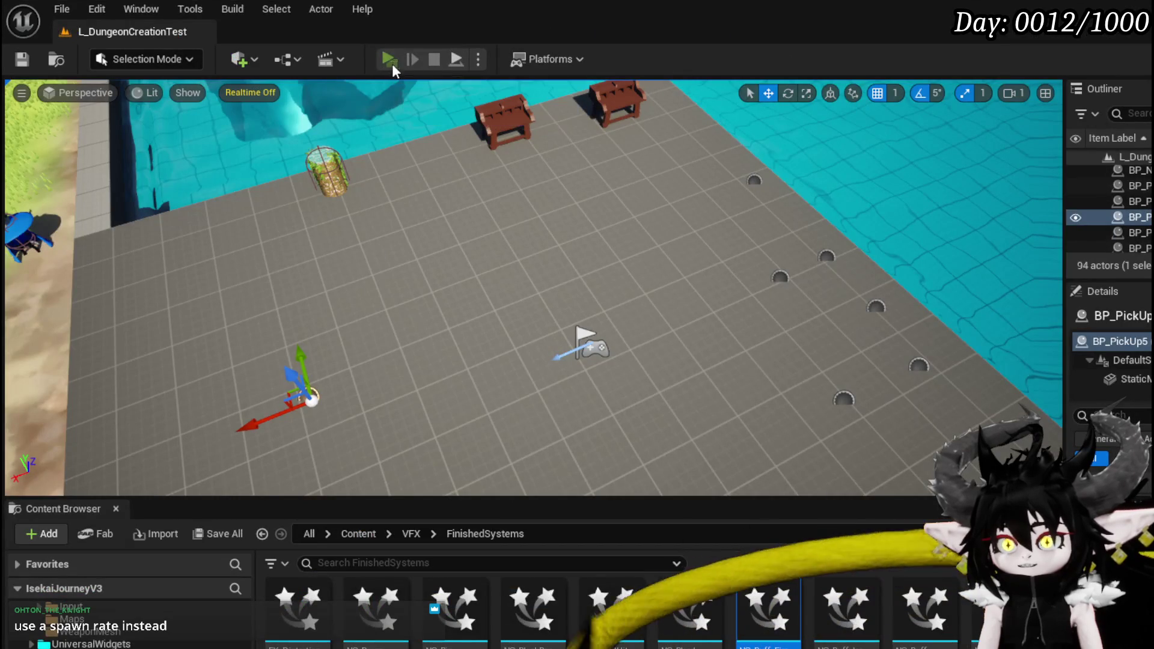
left_click(392, 62)
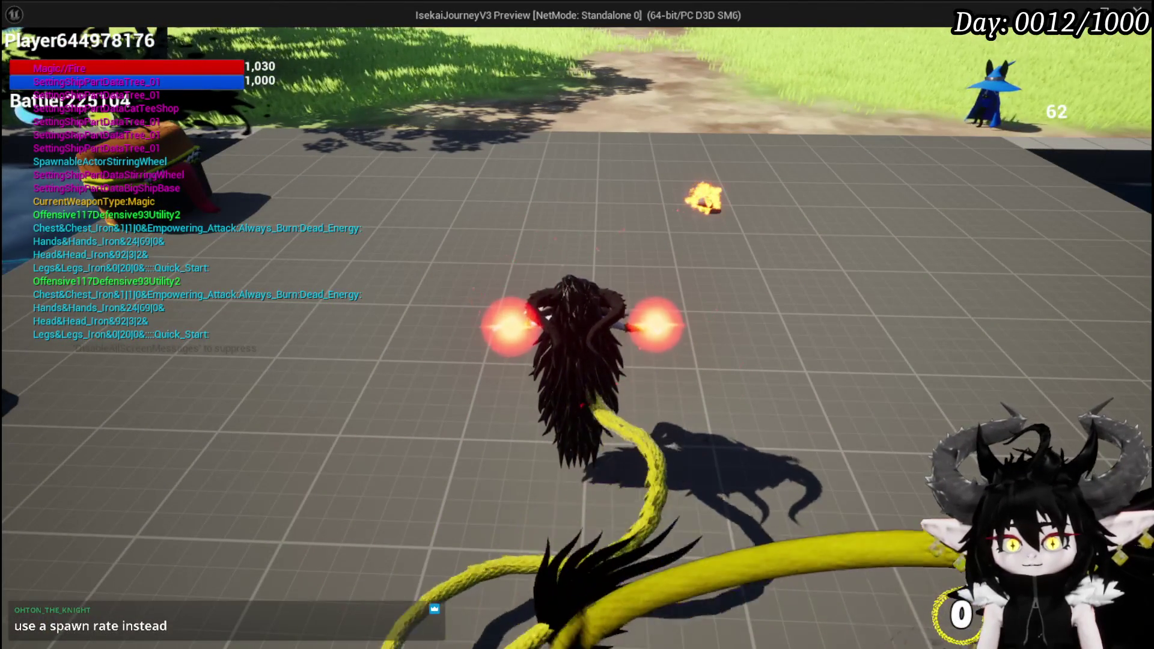
key("Escape")
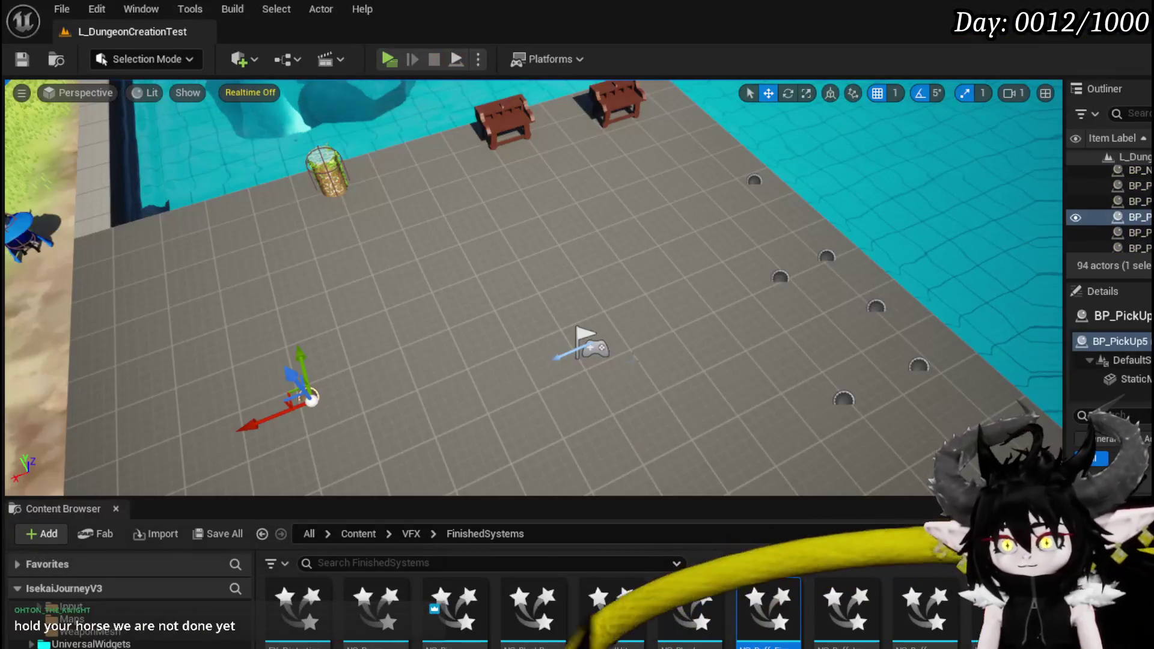
key("alt+Tab")
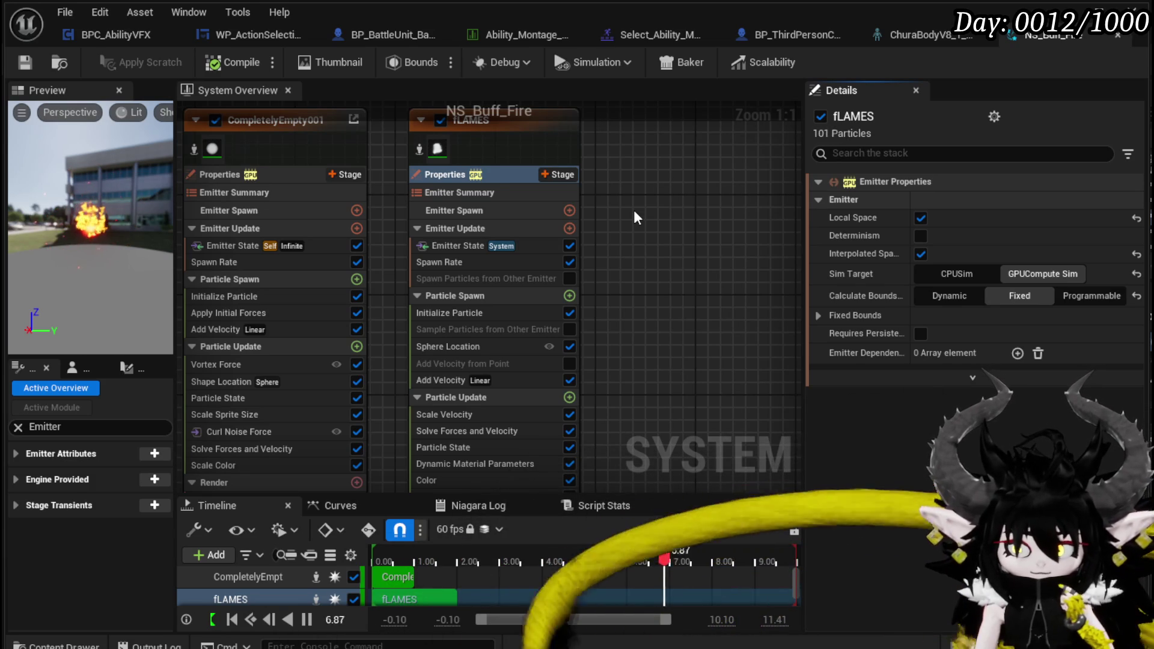
left_click(107, 41)
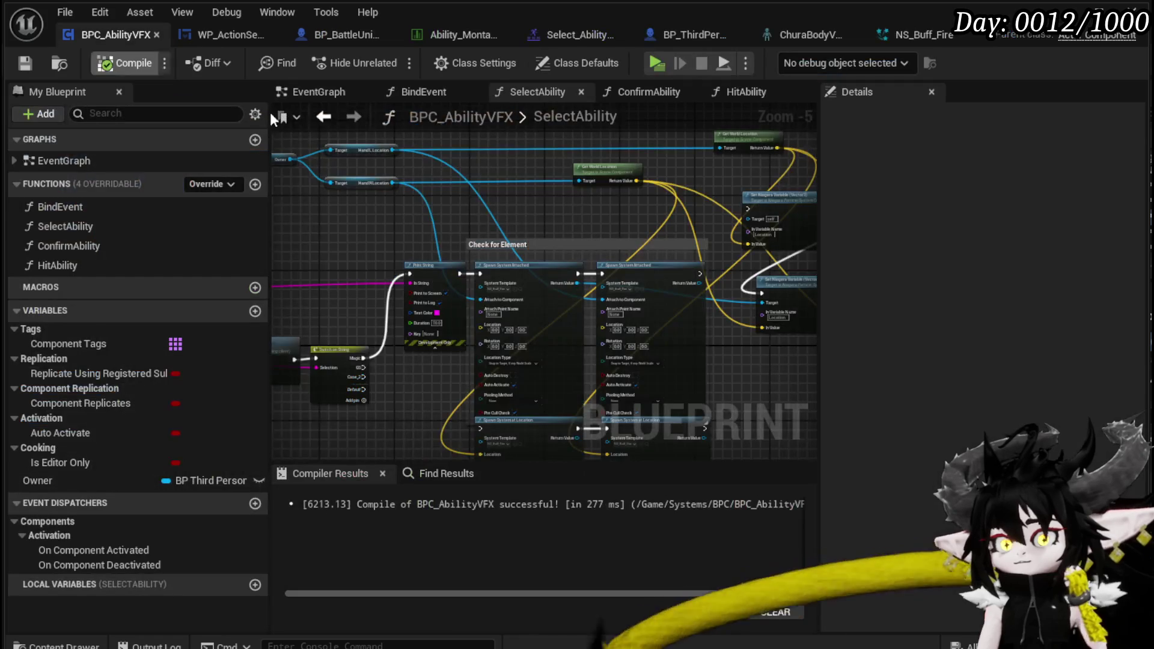
Add a trial Get Emitter Fixed Bounds node from the spawned system's Return Value, then delete it
scroll(470, 178, "up", 4)
left_click_drag(456, 203, 558, 350)
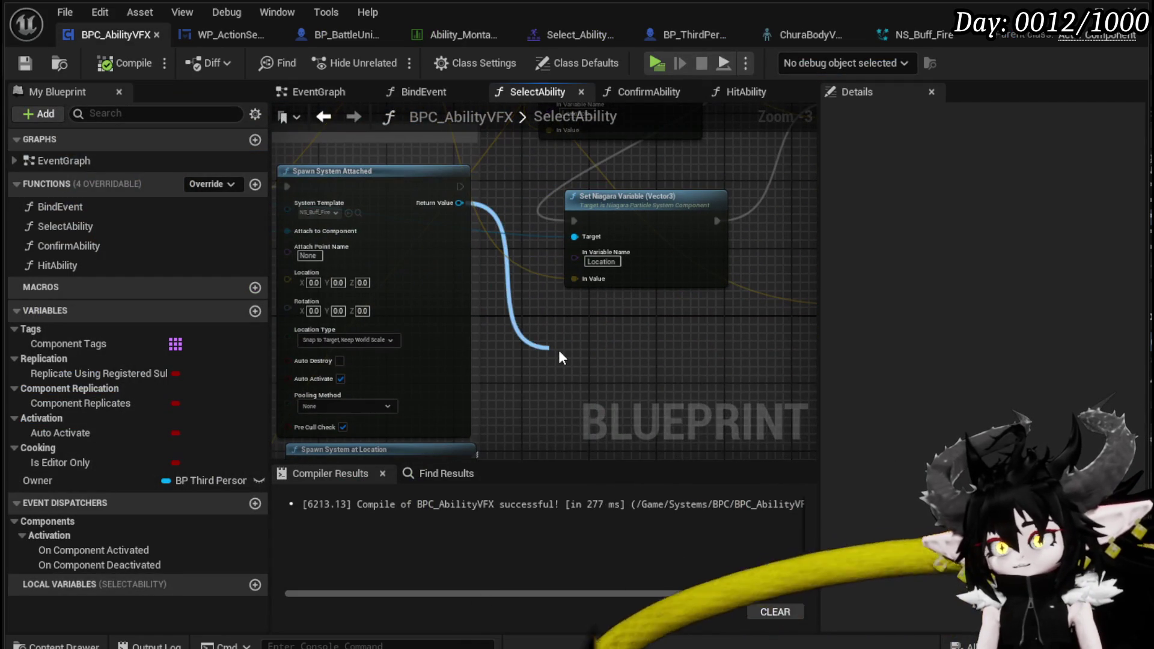
type("get emitt")
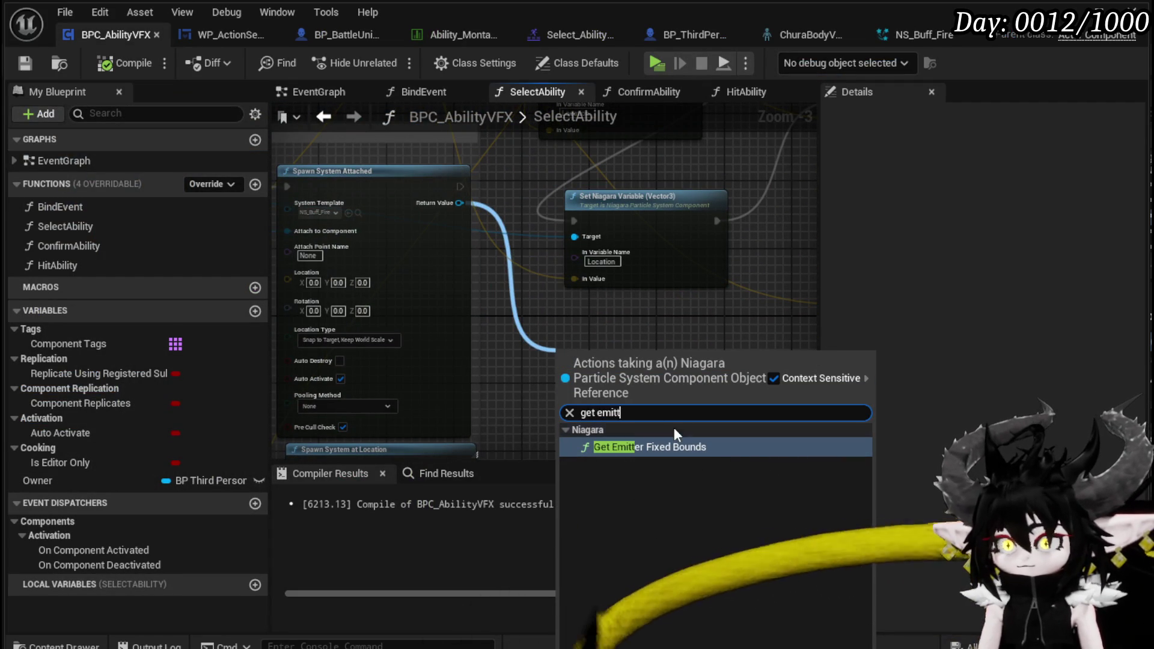
left_click(677, 448)
mouse_move(677, 449)
left_mouse_down()
mouse_move(643, 358)
mouse_move(659, 266)
mouse_move(676, 304)
mouse_move(644, 228)
left_mouse_up()
scroll(659, 267, "up", 3)
key("Delete")
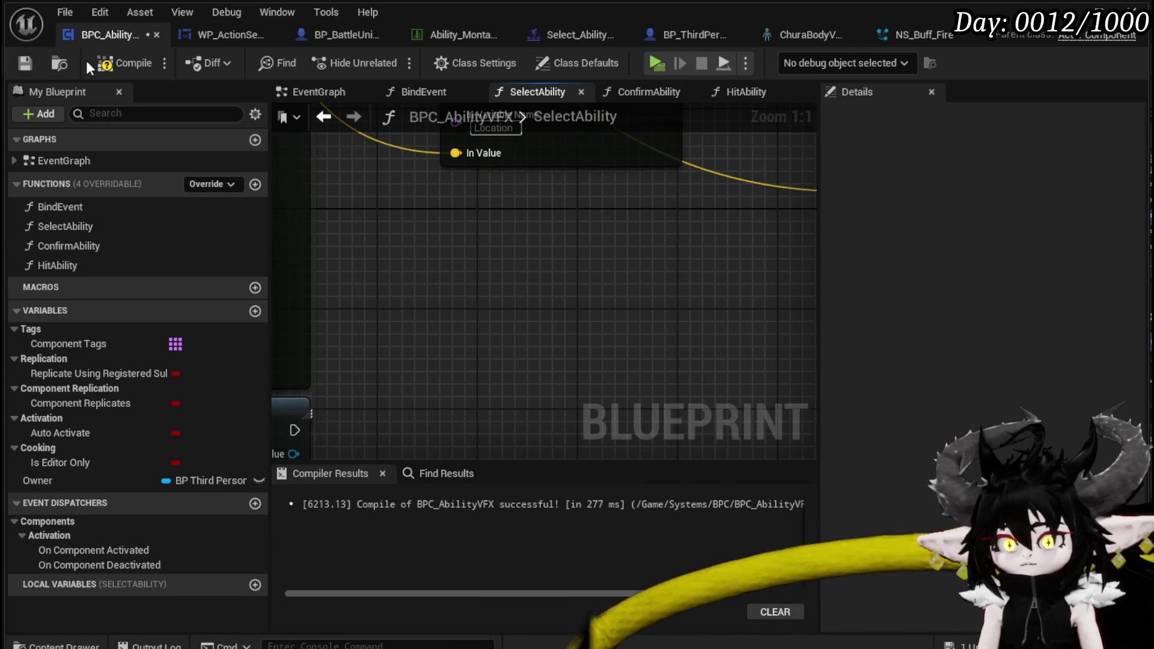
Compile and save BPC_AbilityVFX, then return to the NS_Buff_Fire system
left_click(111, 62)
left_click(25, 63)
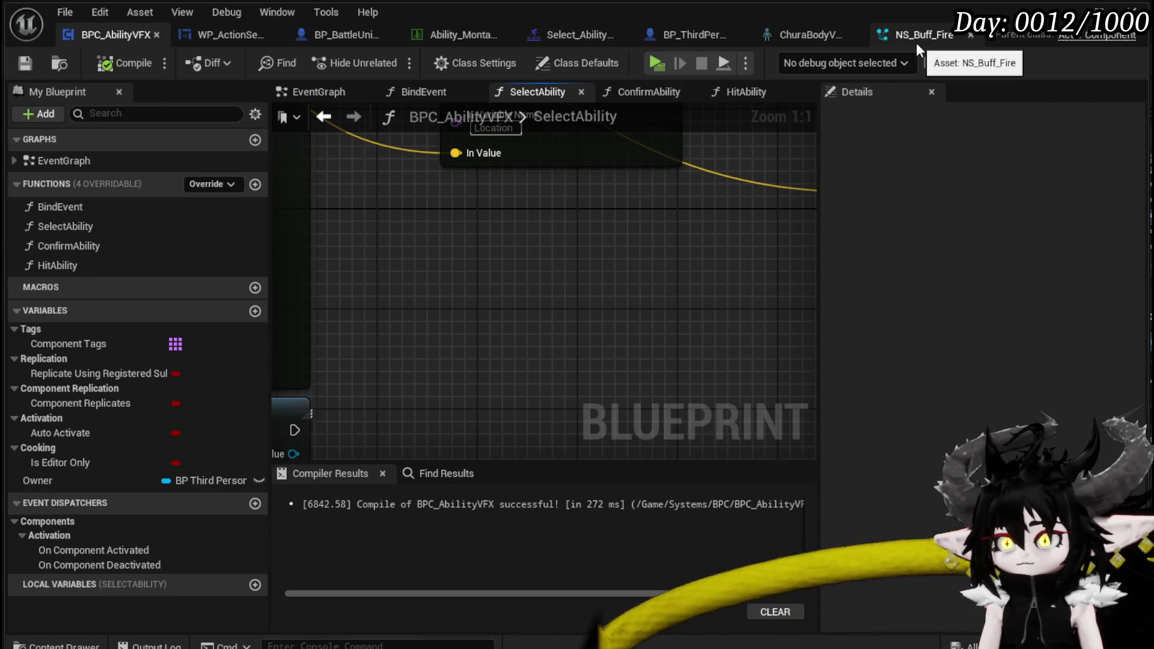
left_click(916, 42)
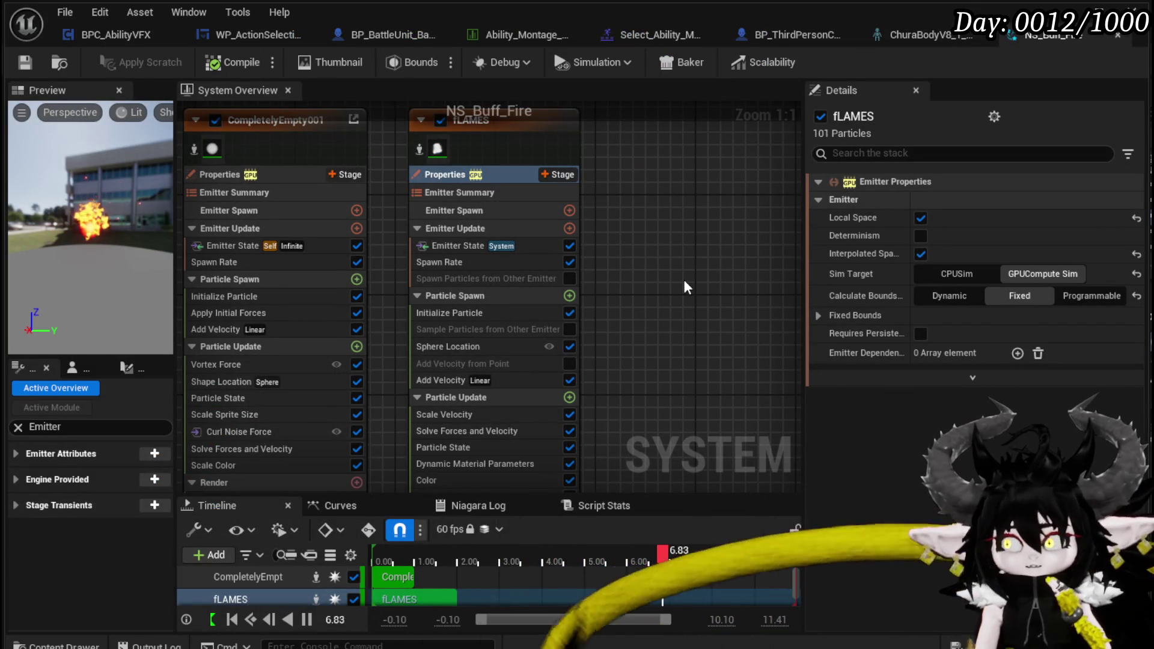
Frame the fLAMES stack and select Emitter Update, then Particle Update
left_click_drag(684, 281, 613, 242)
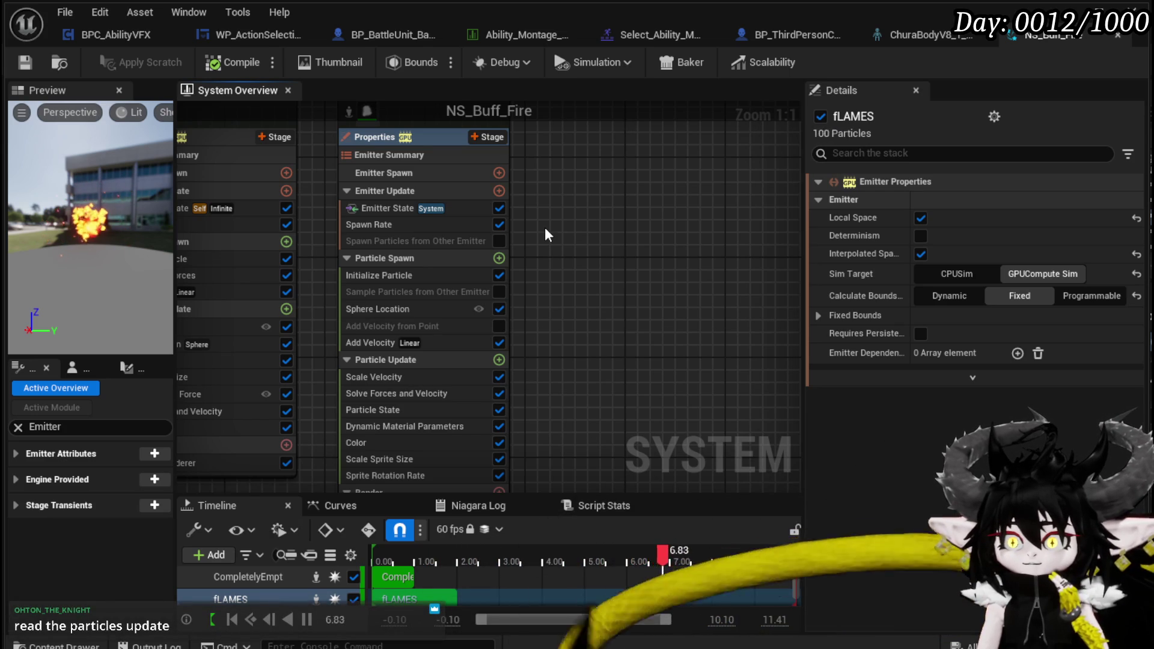
left_click(414, 188)
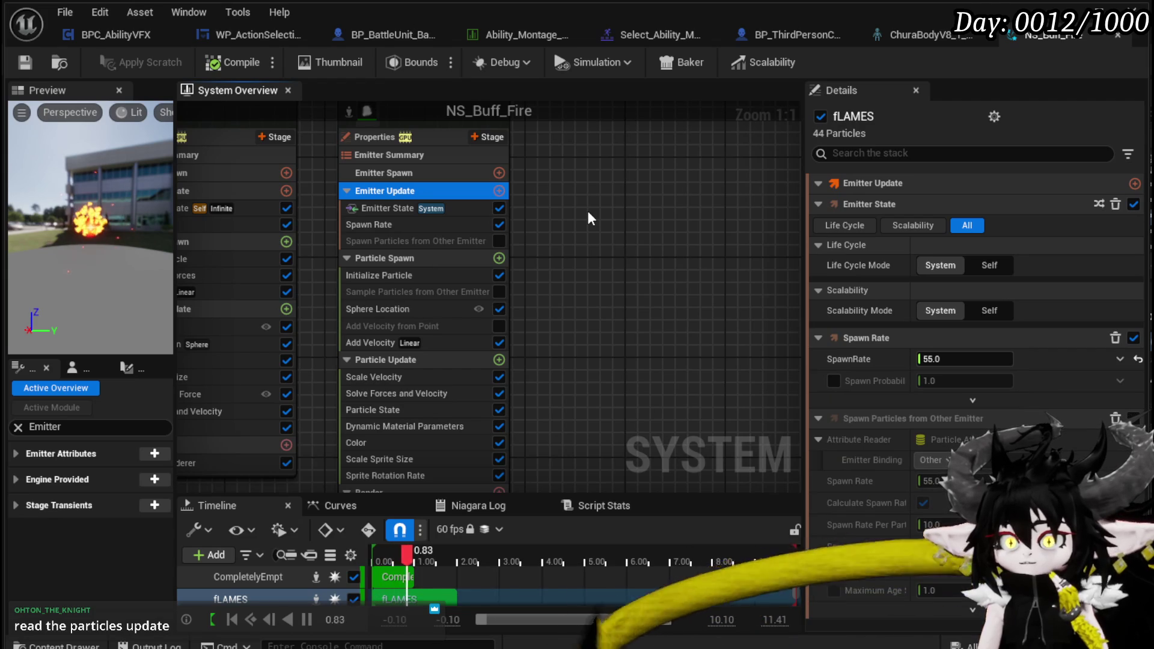
left_click_drag(587, 208, 579, 151)
left_click(424, 301)
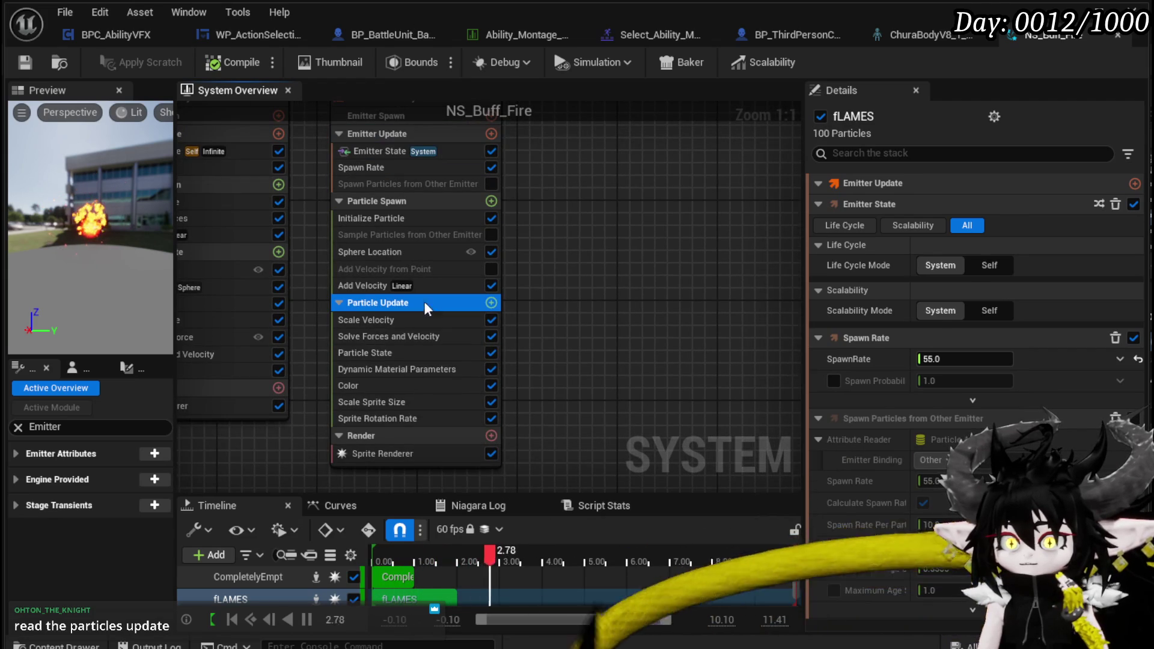
Widen the Details panel and scroll through the modules, from Scale Velocity to Scale Sprite Size
mouse_move(803, 247)
left_mouse_down()
mouse_move(587, 236)
mouse_move(463, 171)
left_mouse_up()
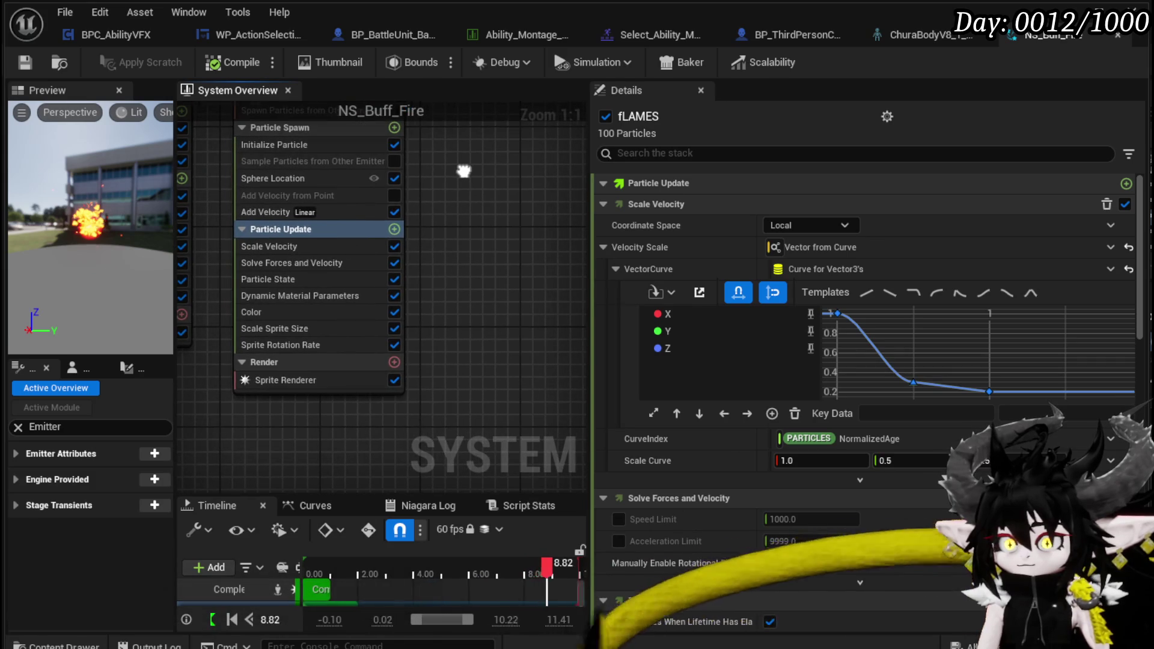
scroll(850, 244, "down", 2)
scroll(980, 270, "down", 2)
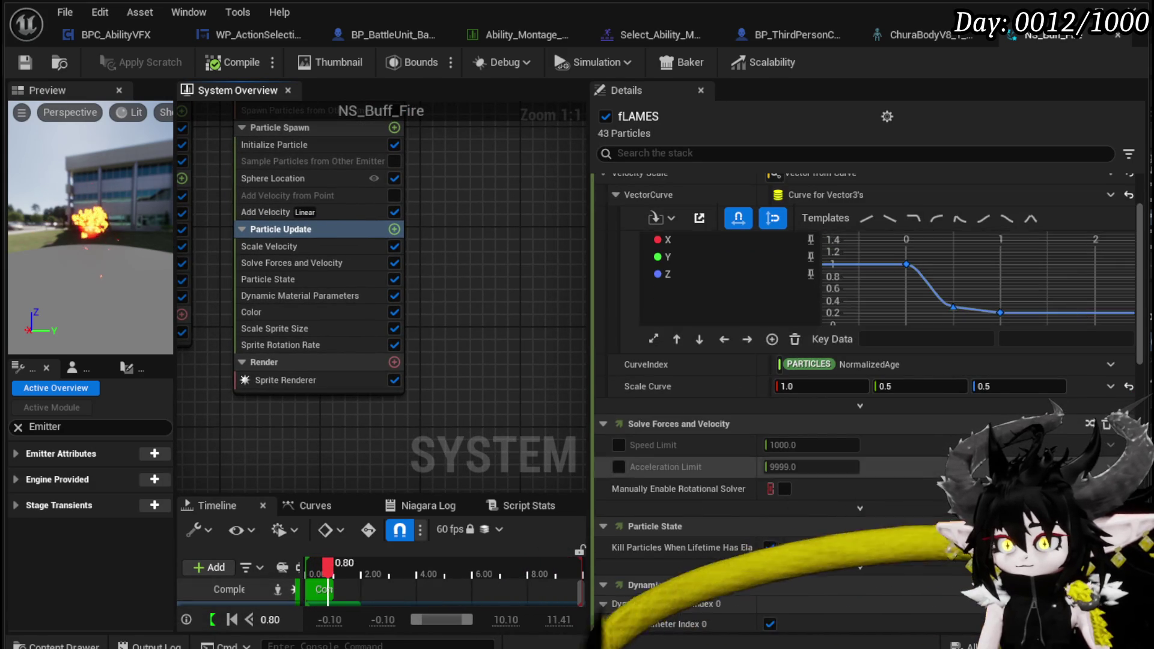
scroll(1044, 446, "down", 3)
scroll(1044, 441, "down", 3)
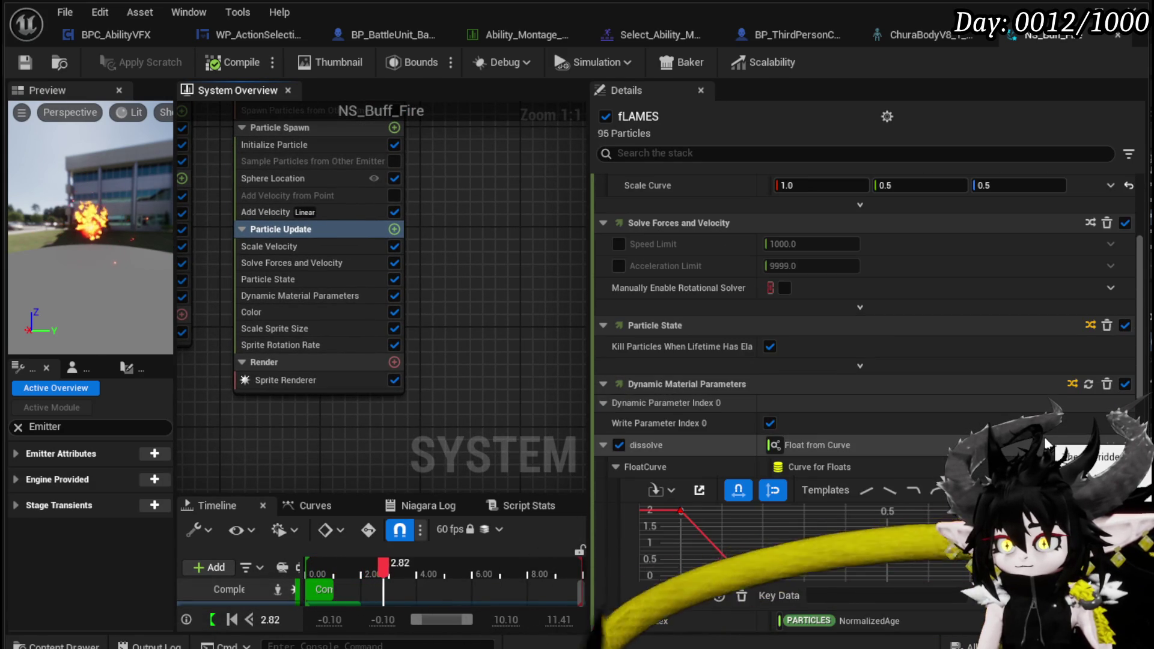
scroll(1044, 443, "down", 2)
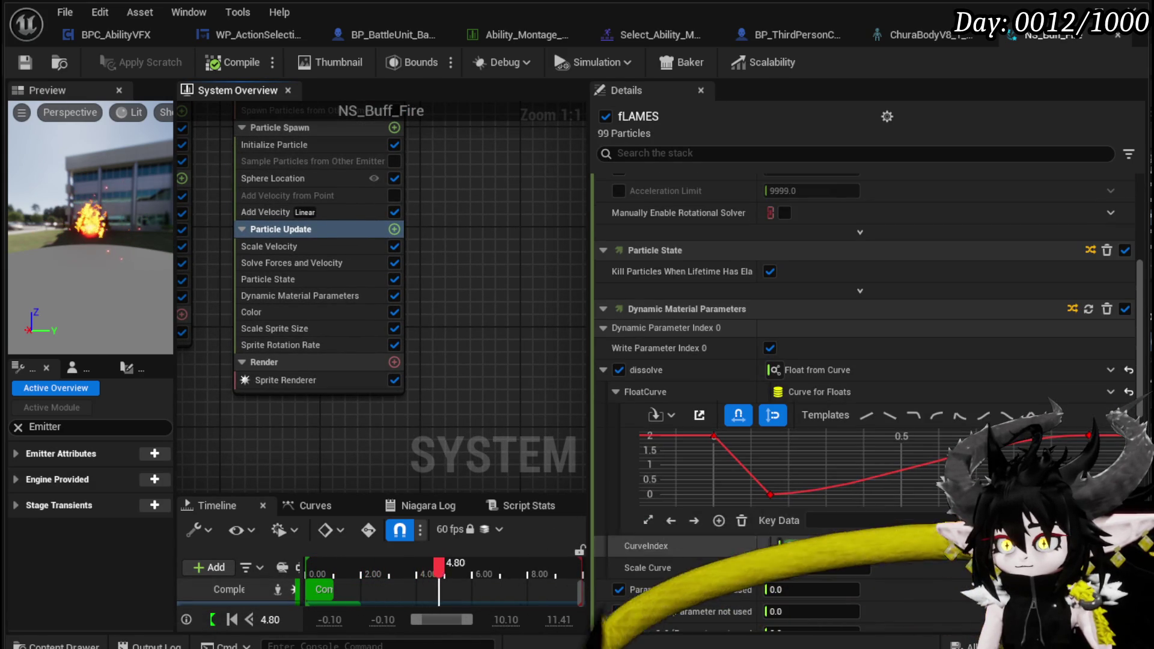
scroll(1044, 445, "down", 13)
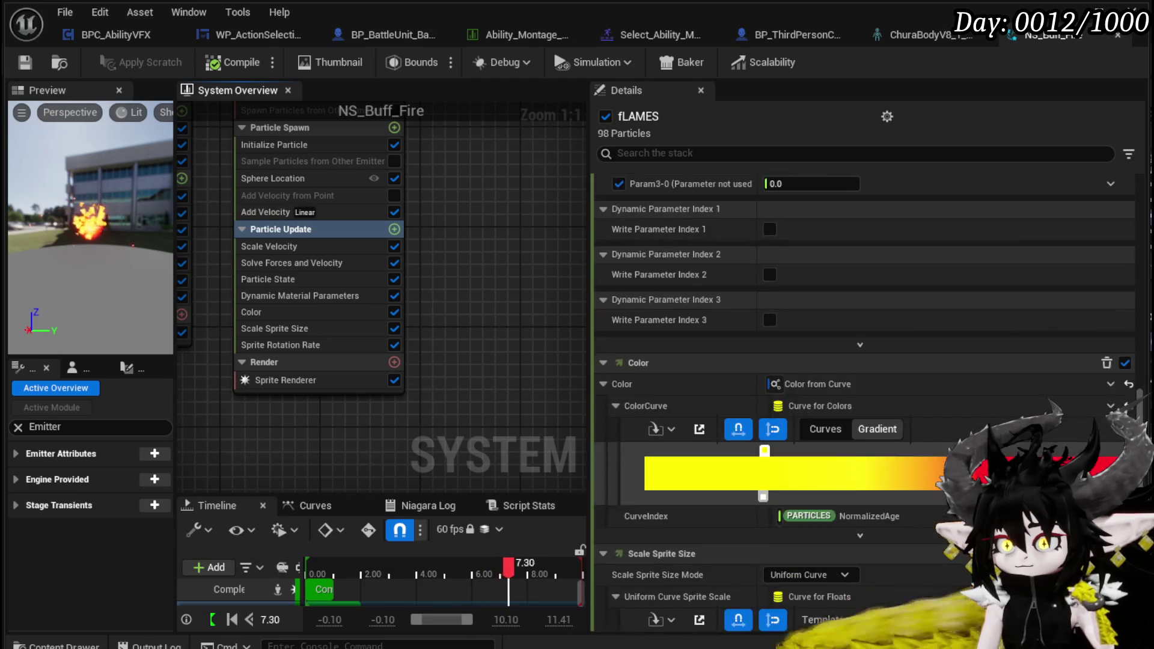
scroll(1045, 445, "down", 4)
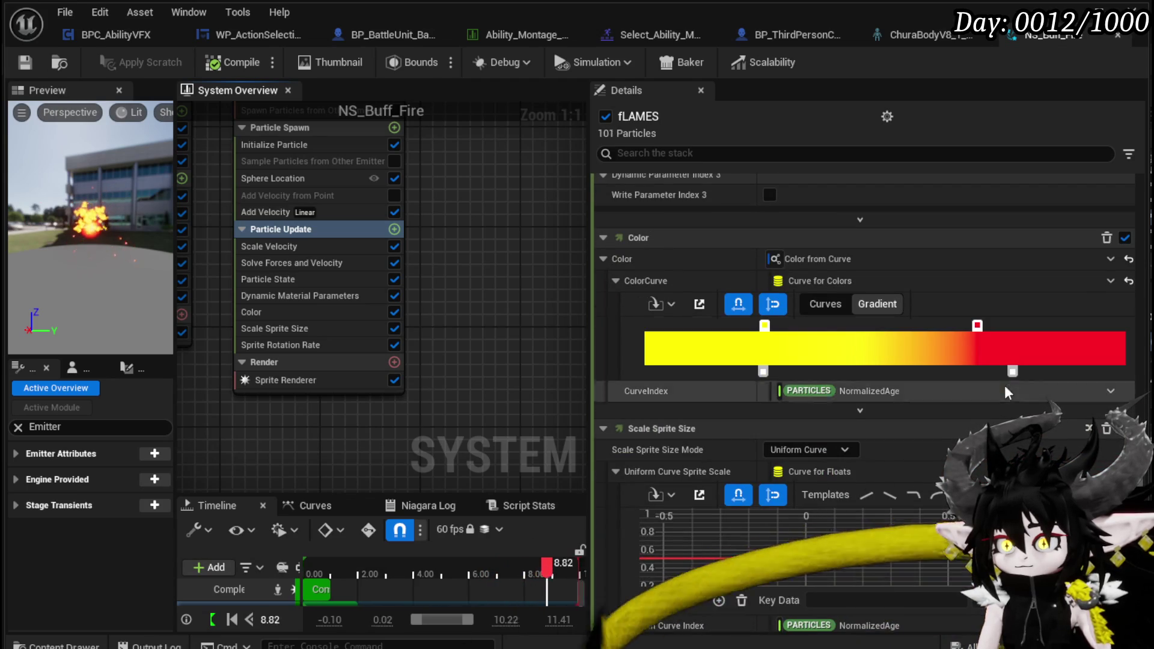
scroll(1044, 445, "down", 6)
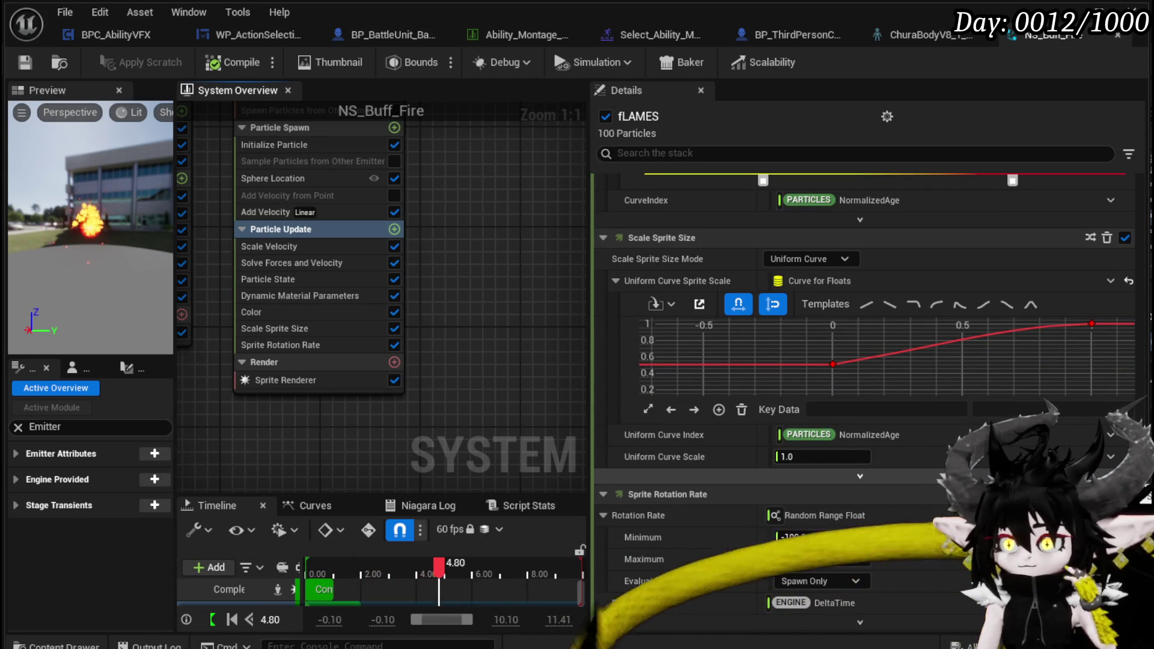
scroll(1044, 445, "up", 3)
scroll(859, 421, "up", 10)
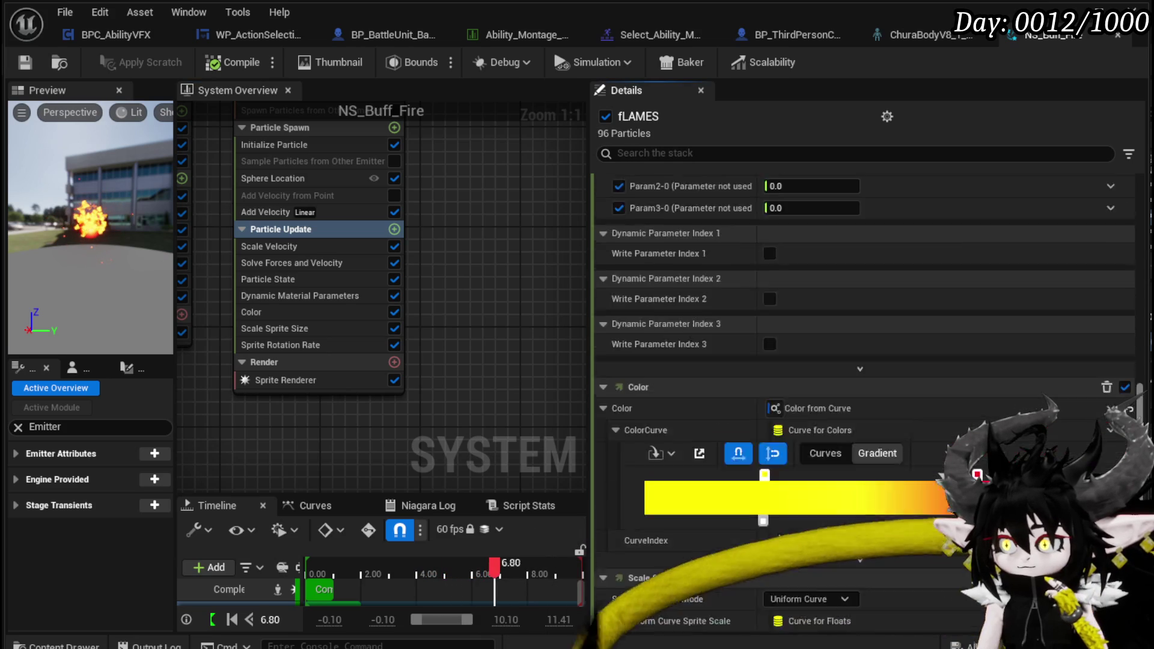
scroll(859, 421, "down", 4)
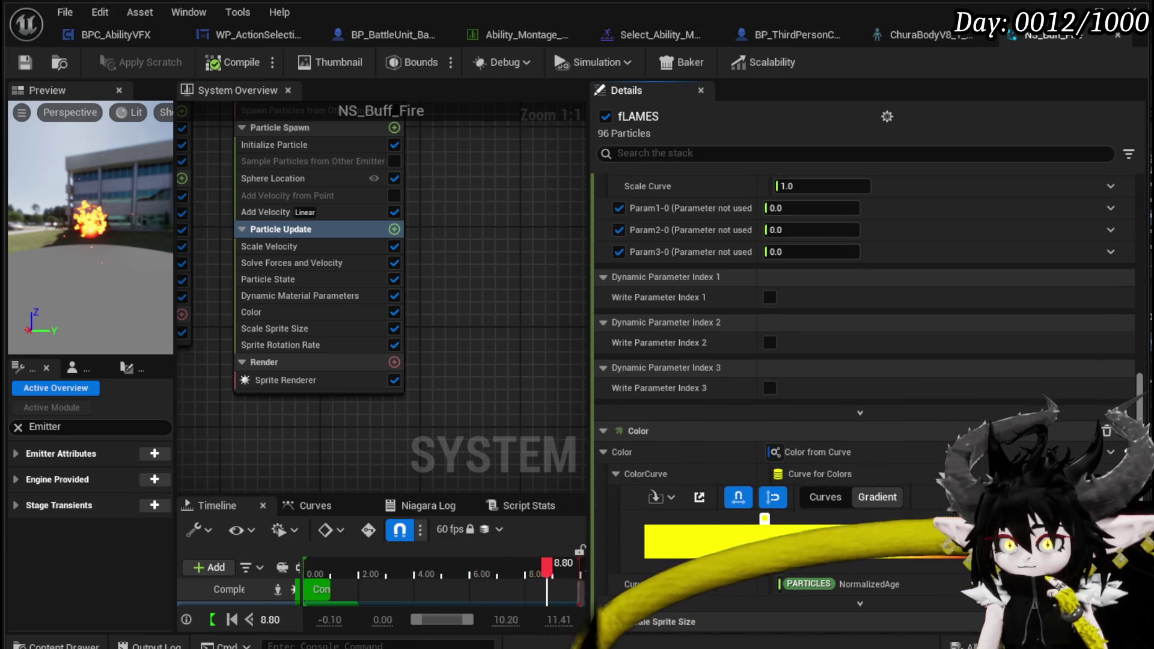
scroll(938, 479, "up", 1)
scroll(1127, 351, "up", 10)
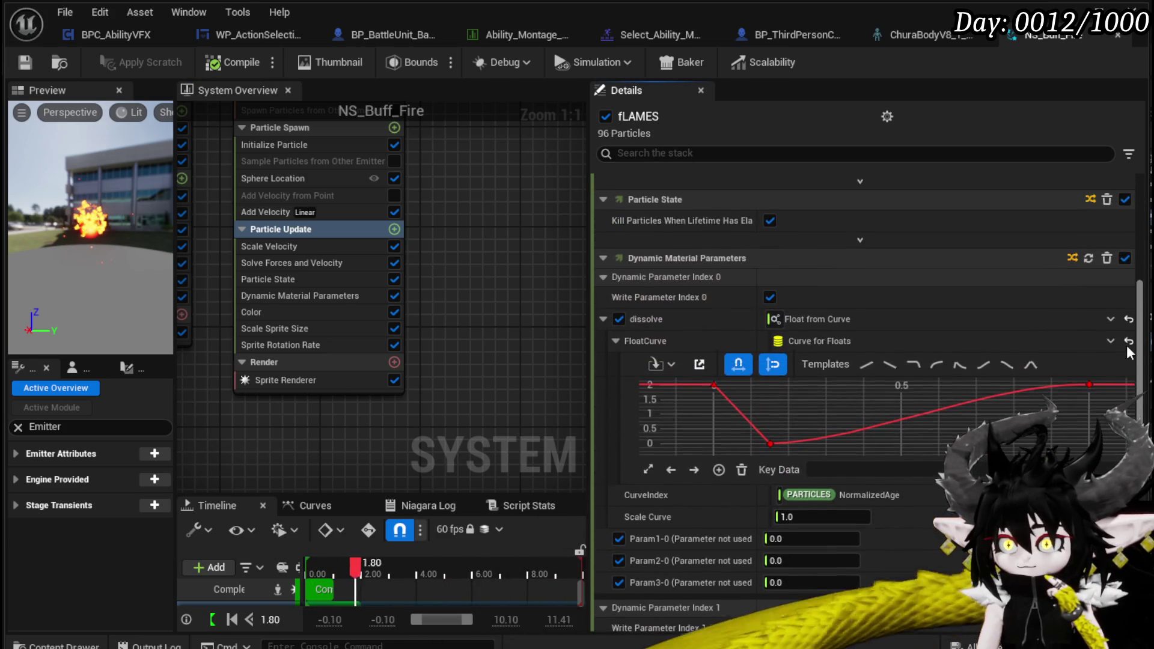
scroll(1128, 353, "up", 12)
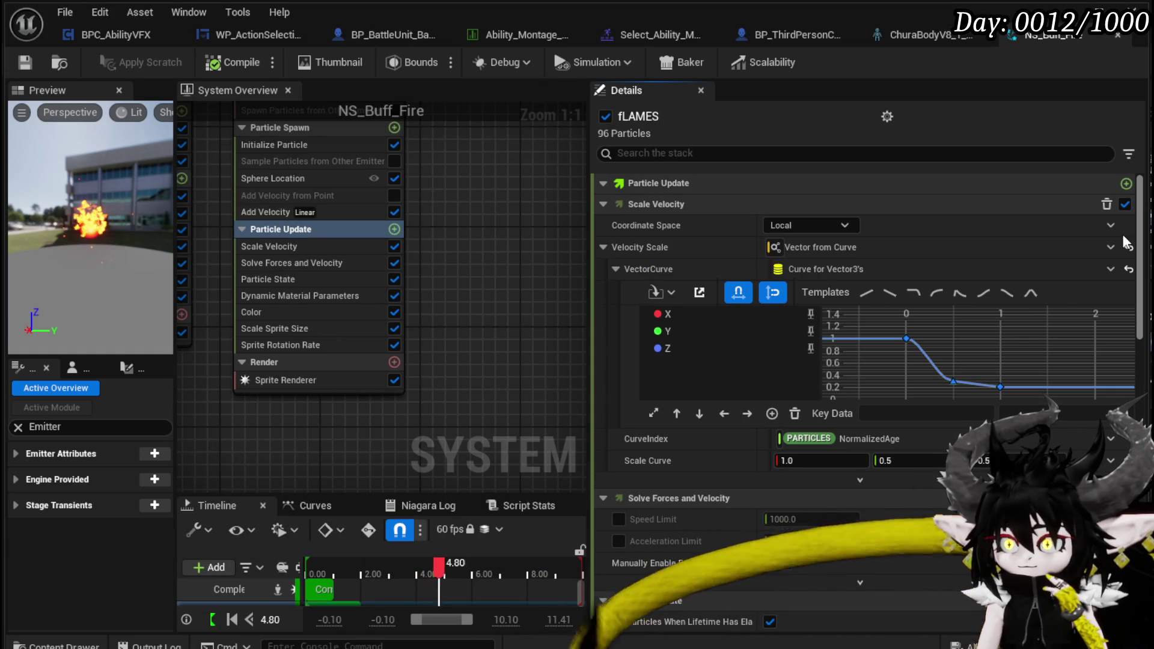
Set Scale Velocity to World coordinate space, recompile, and briefly play-test the hand flames
left_click(781, 226)
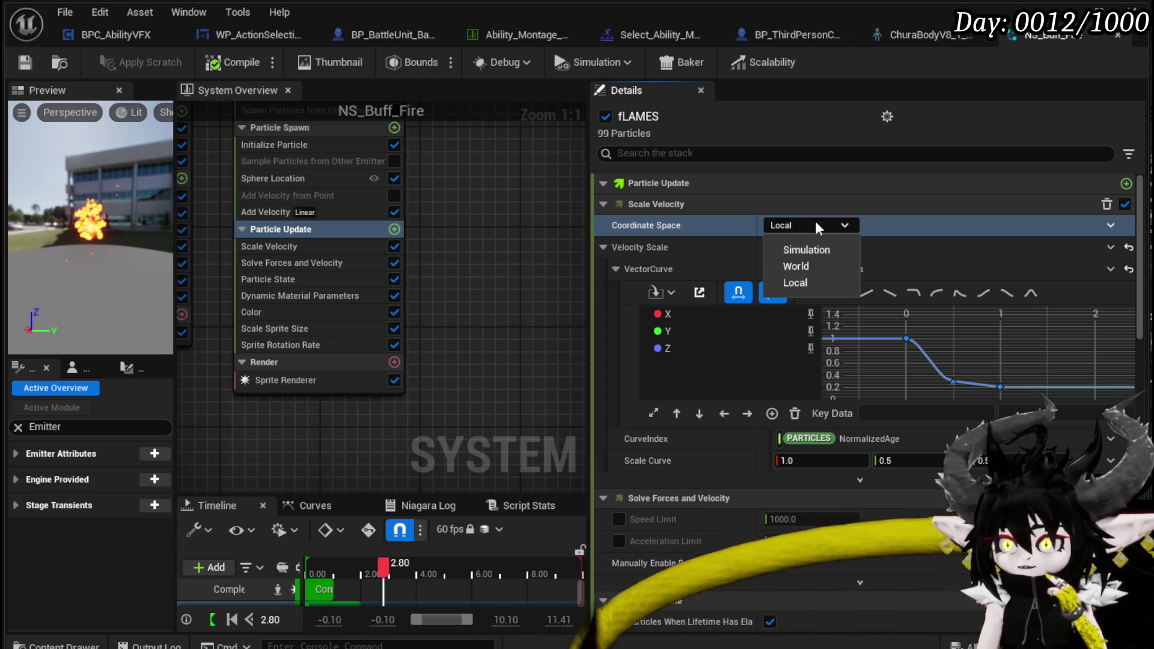
left_click(796, 265)
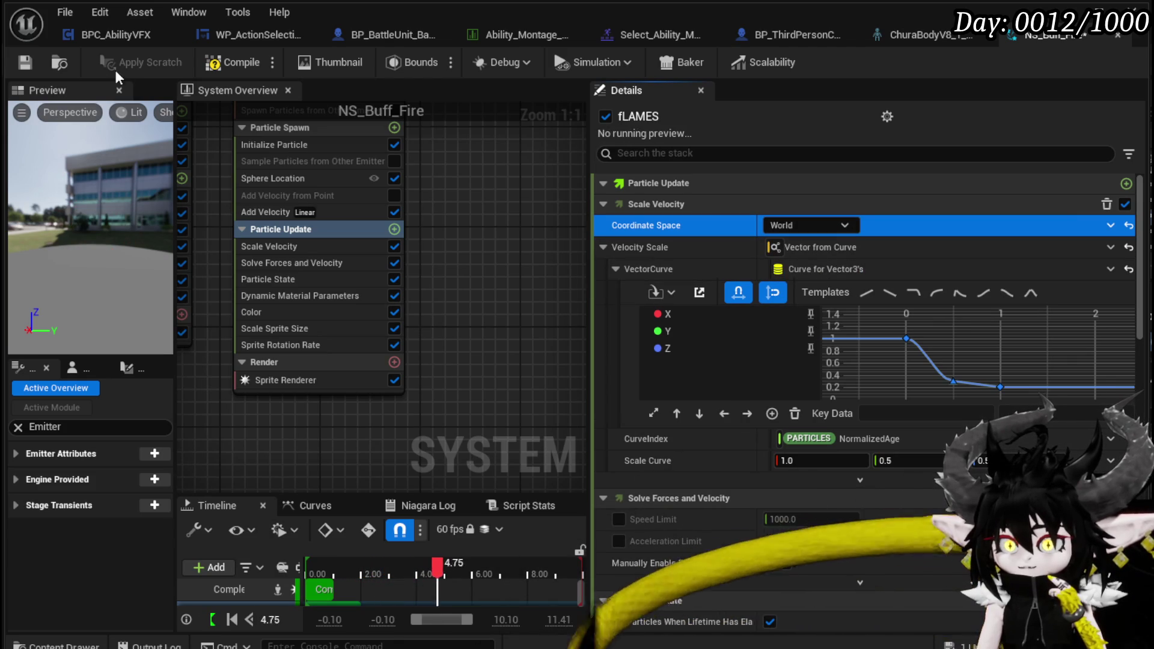
left_click(233, 62)
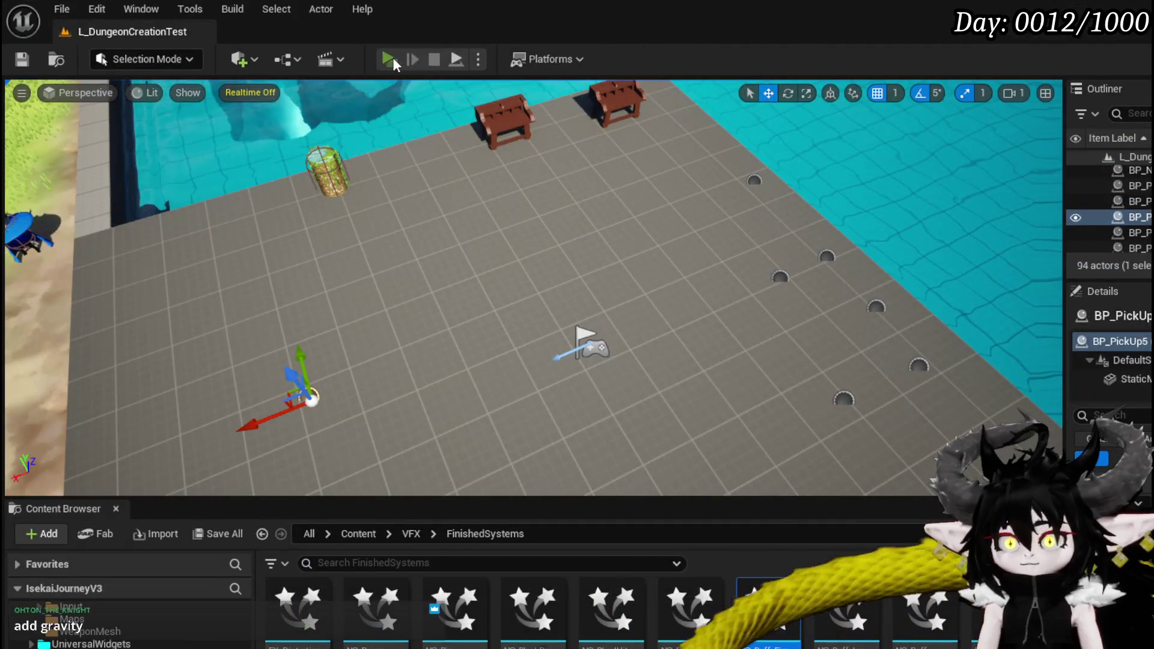
left_click(392, 56)
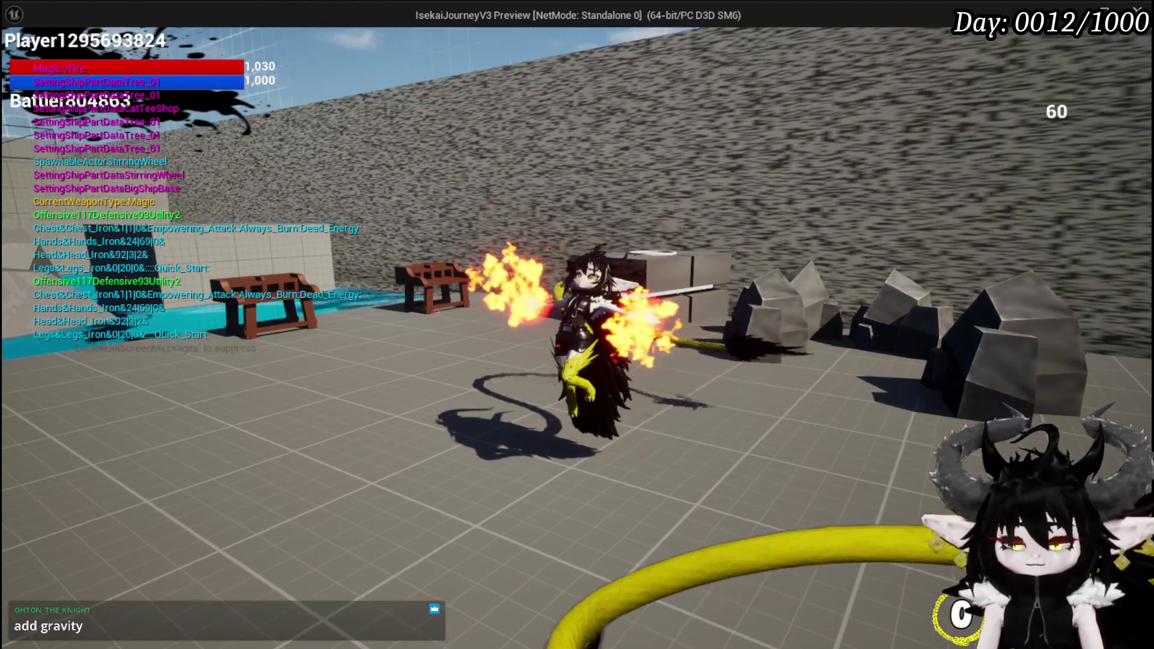
key("Escape")
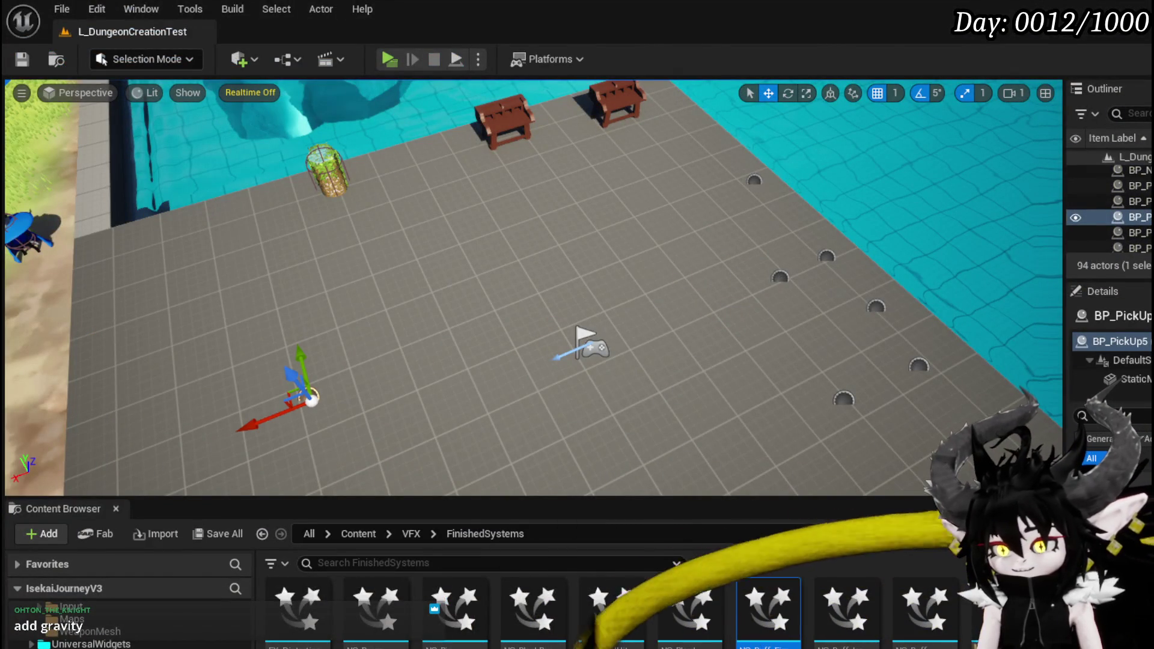
Back in NS_Buff_Fire, change Scale Velocity's coordinate space to Local
key("alt+Tab")
left_click(793, 226)
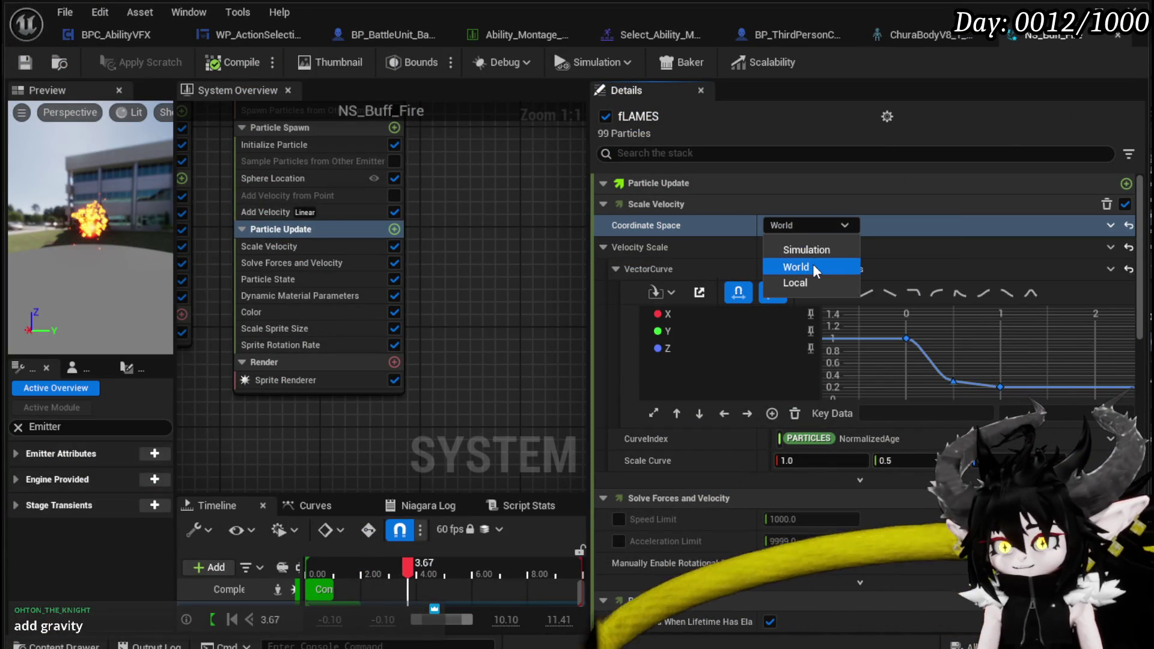
left_click(813, 264)
left_click(805, 228)
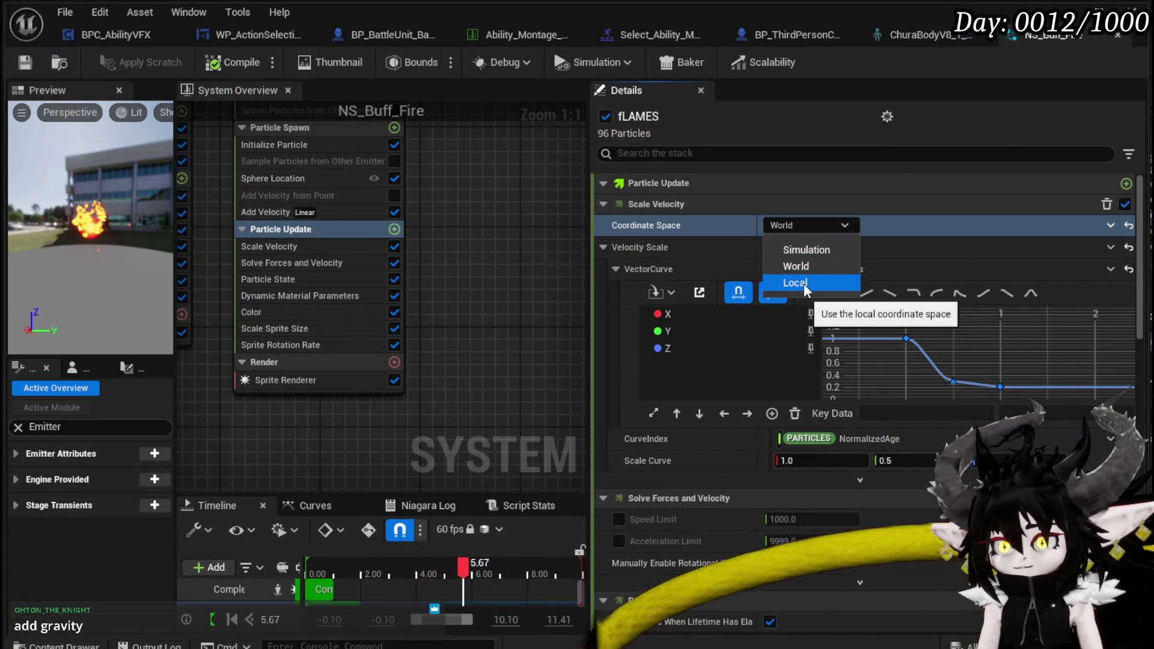
left_click(802, 284)
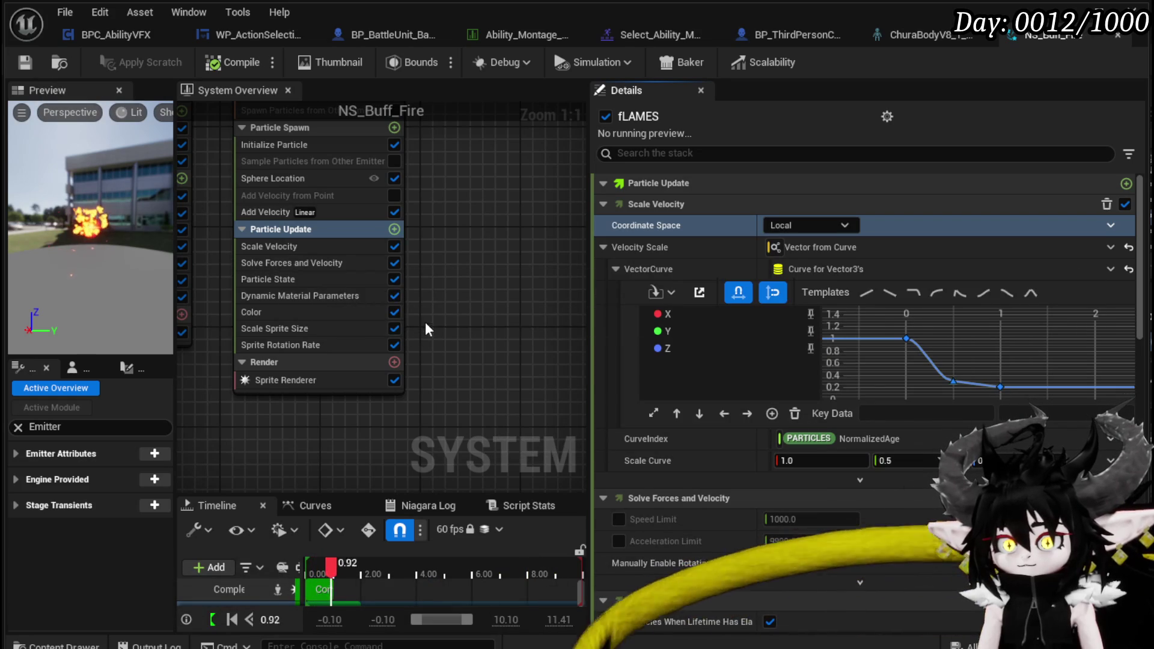
Add a Gravity Force module to fLAMES Particle Update and disable Scale Velocity
left_click(394, 229)
type("Grav")
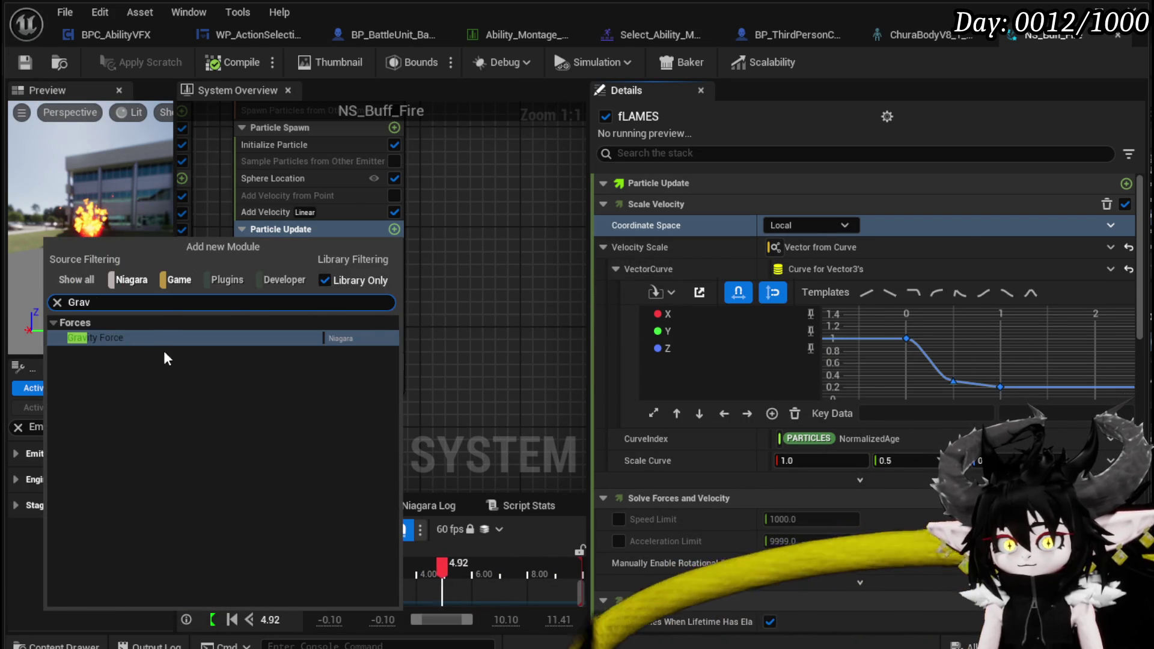
key("Return")
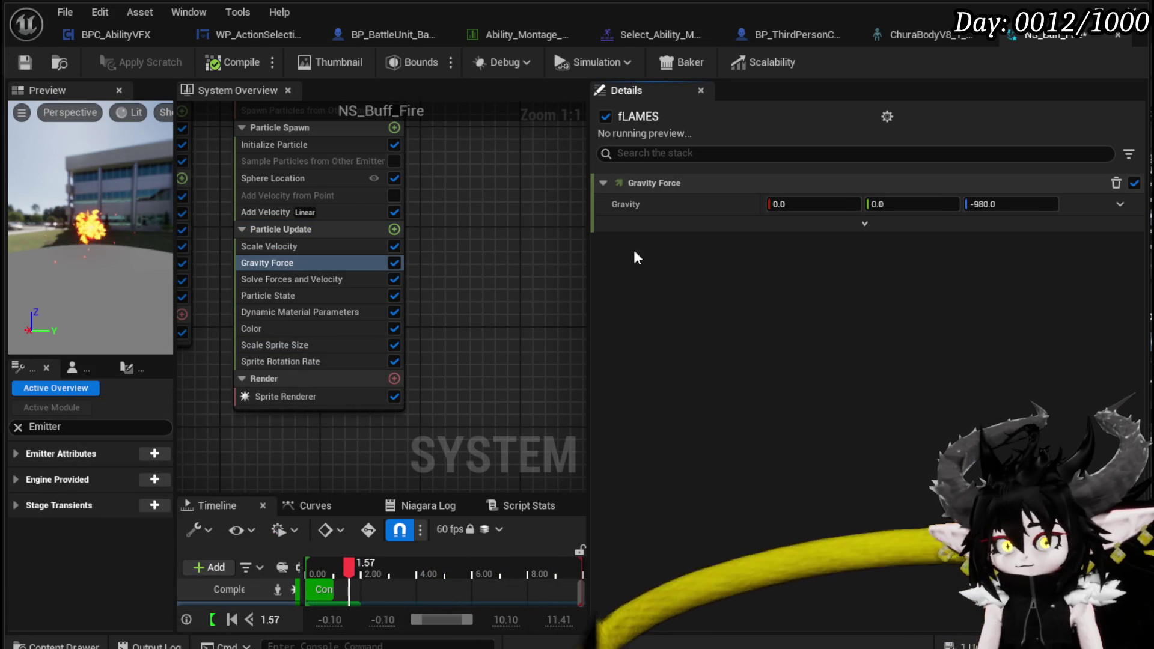
left_click(304, 246)
left_click(394, 246)
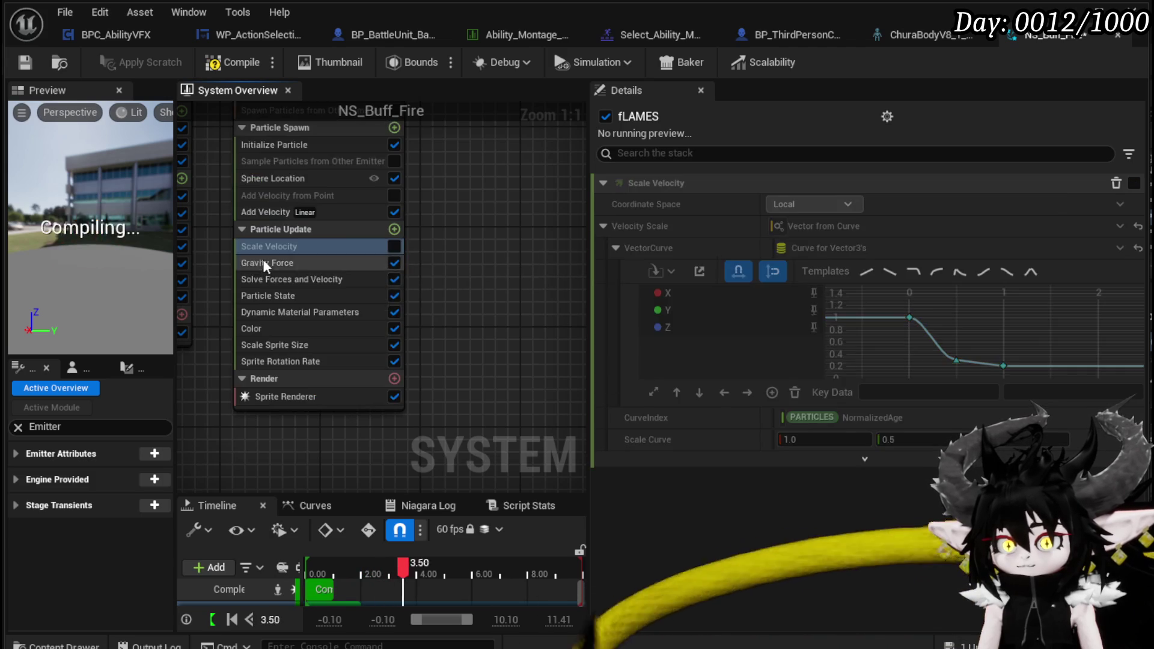
Set the Gravity Force Z value to 5, save the fire system, and start a play-test
left_click(257, 262)
left_click(1015, 204)
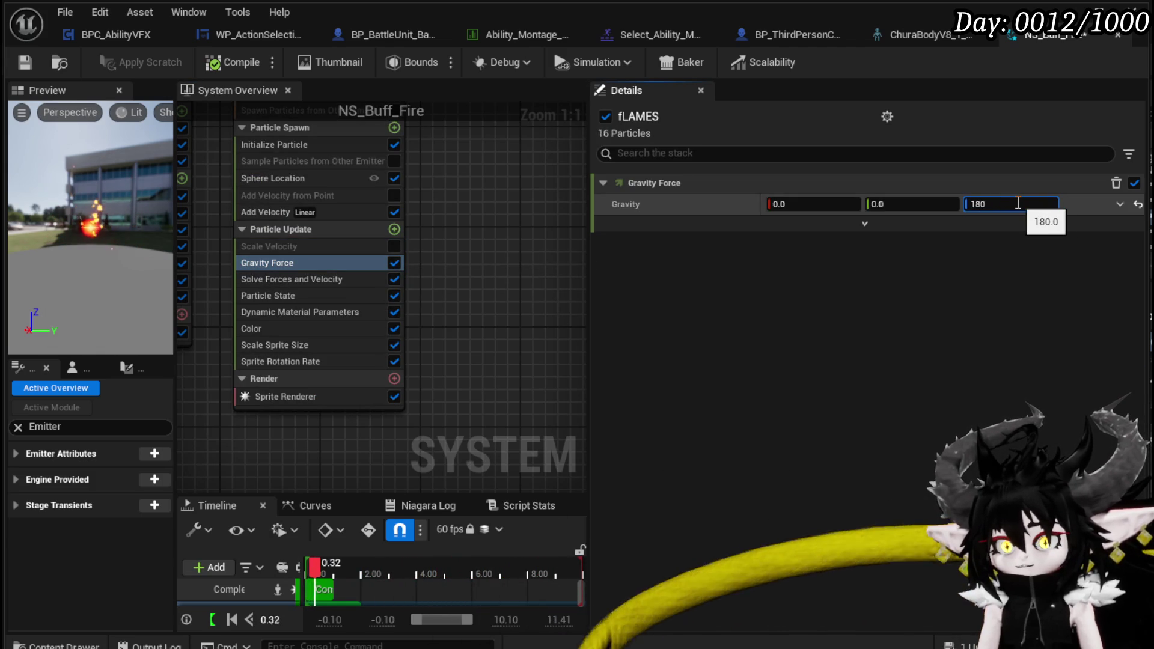
type("2")
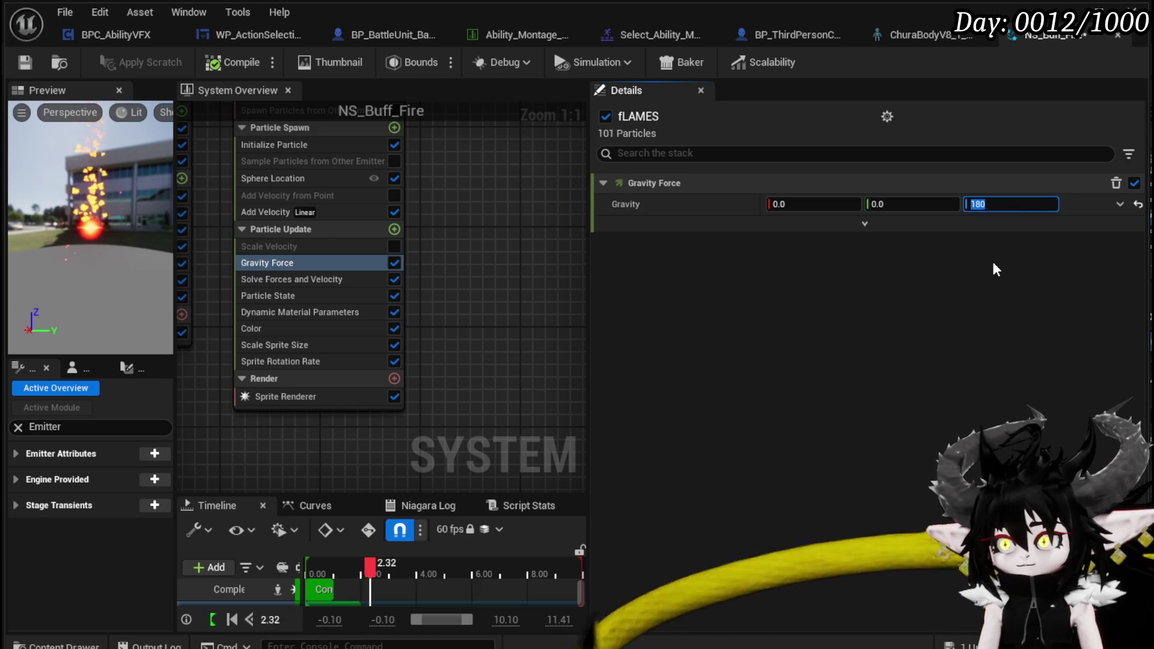
type("0")
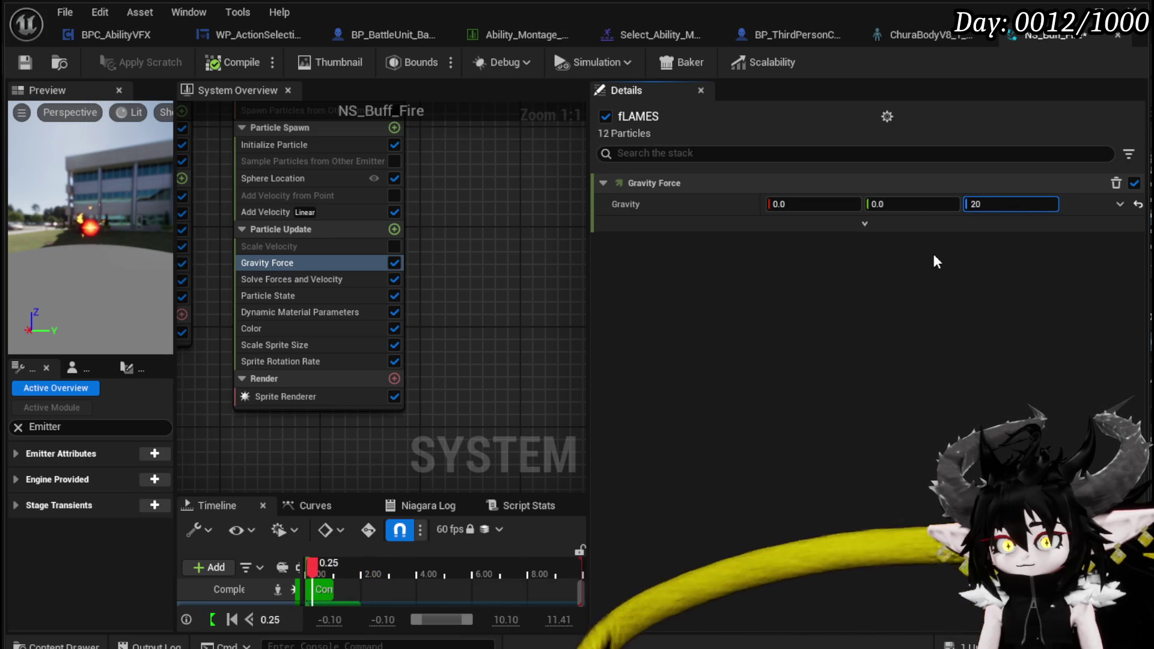
key("Return")
type("5")
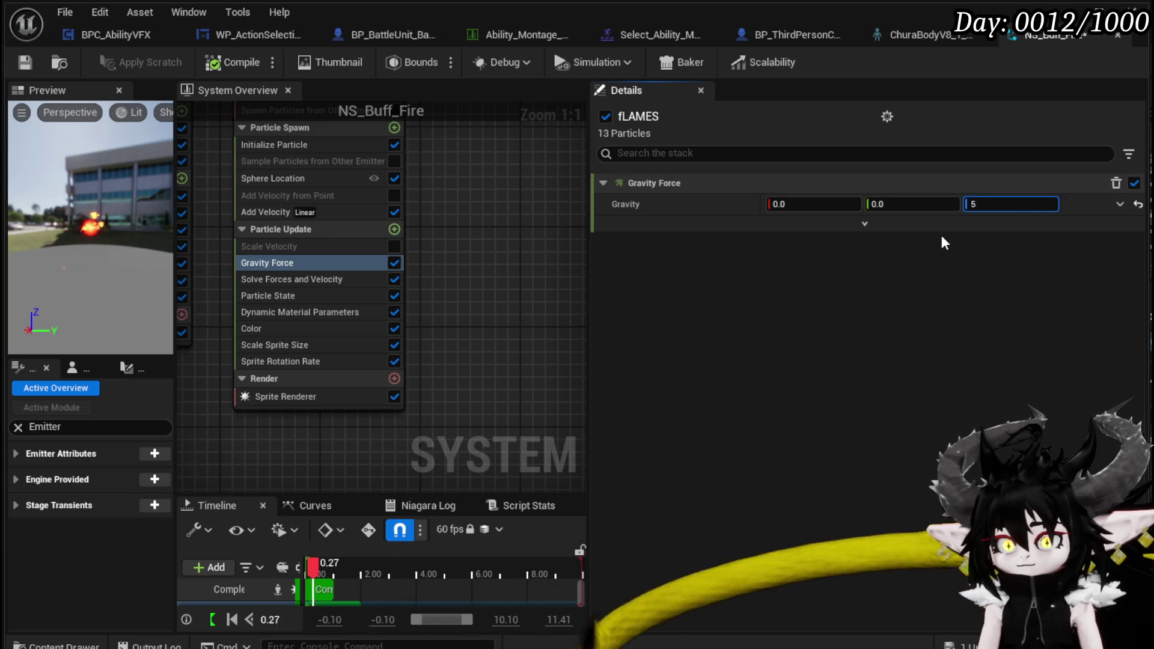
left_click(20, 67)
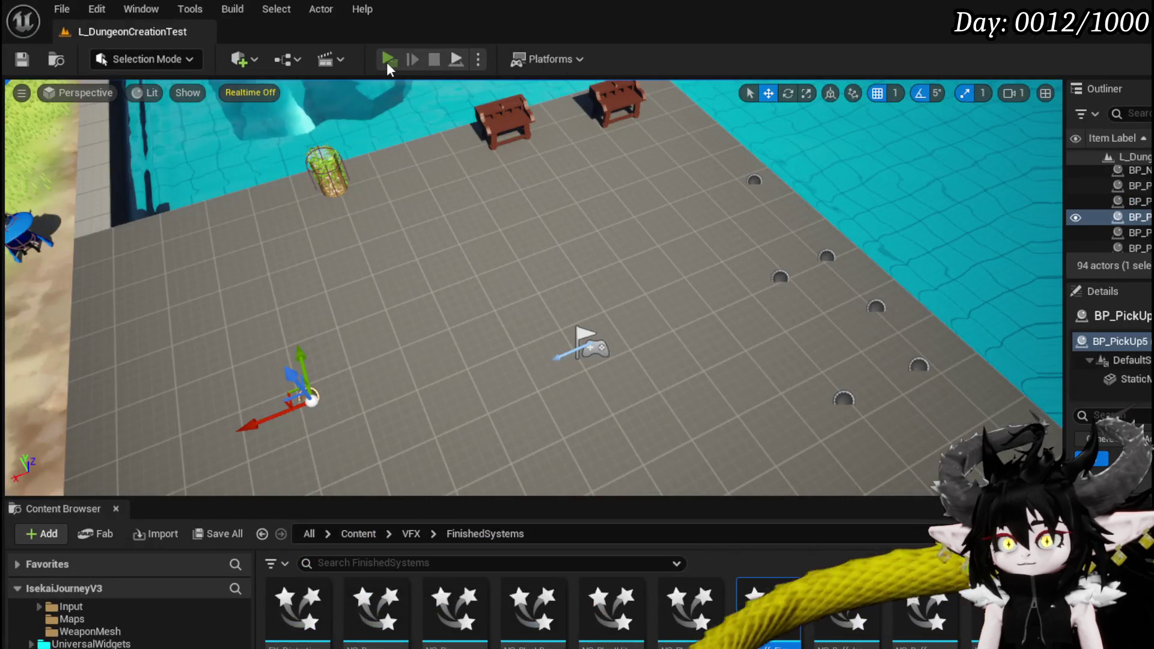
left_click(387, 63)
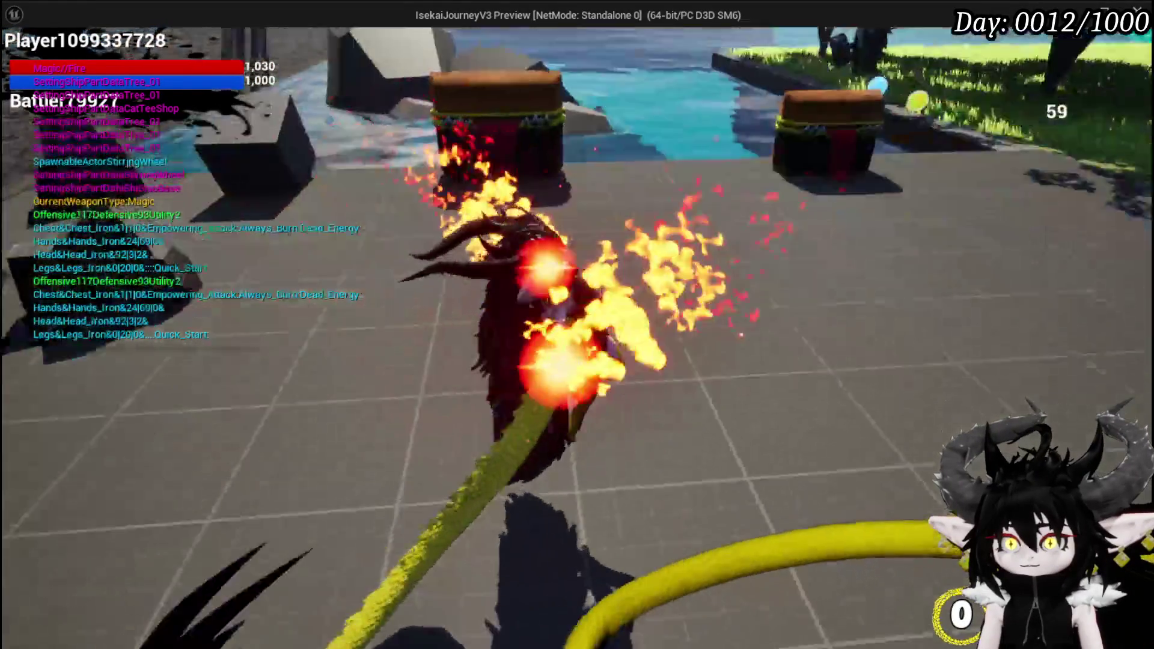
key("Escape")
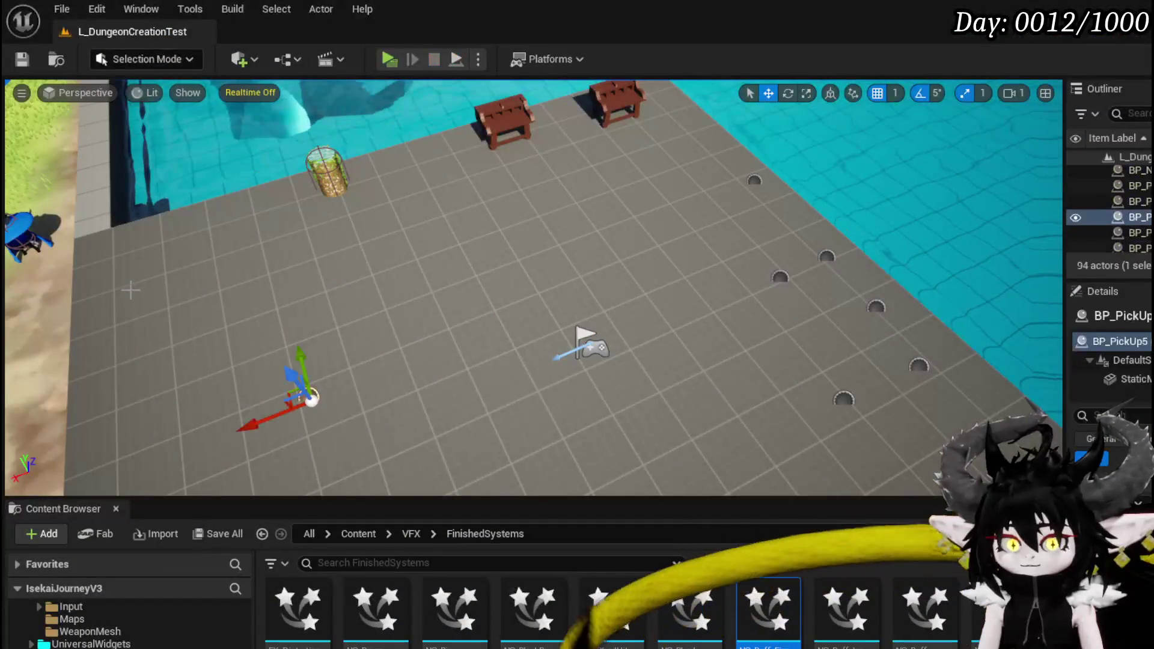
Save all changes, then search Particle Update modules for 'grav' and cancel without adding
left_click(21, 60)
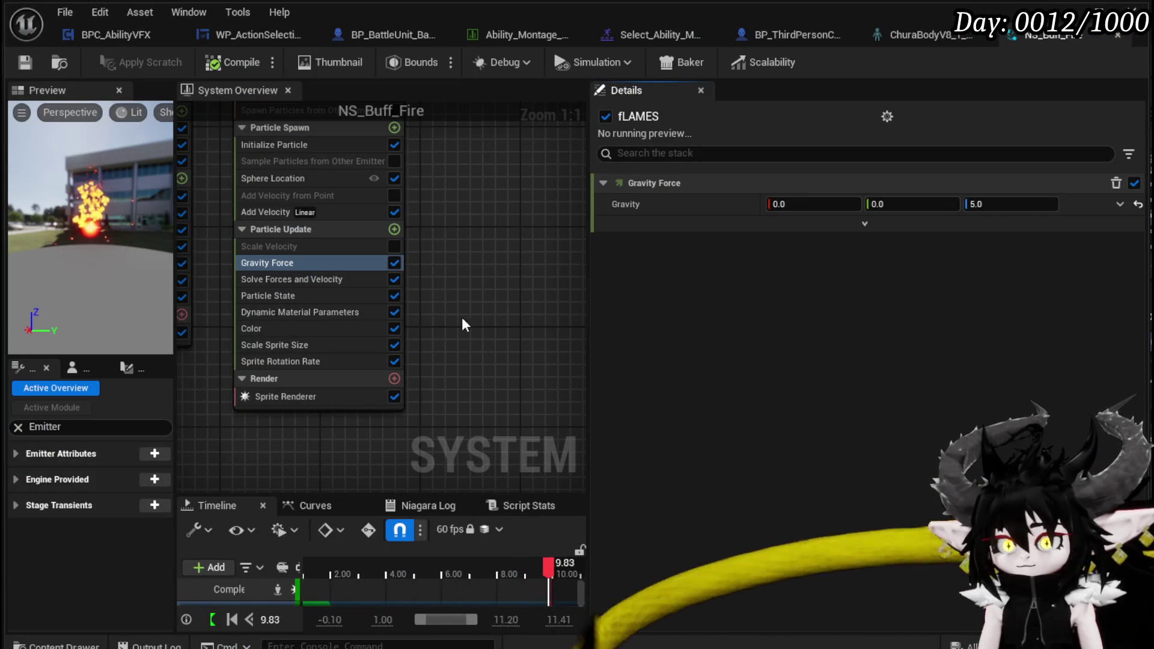
left_click(394, 229)
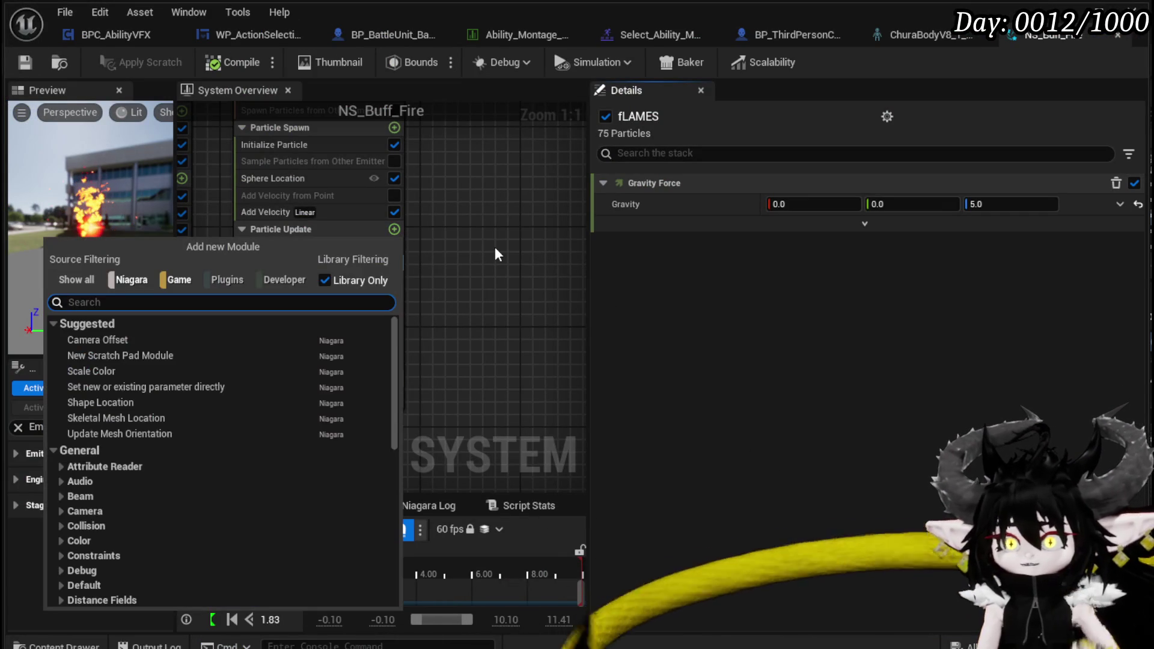
type("grav")
key("Escape")
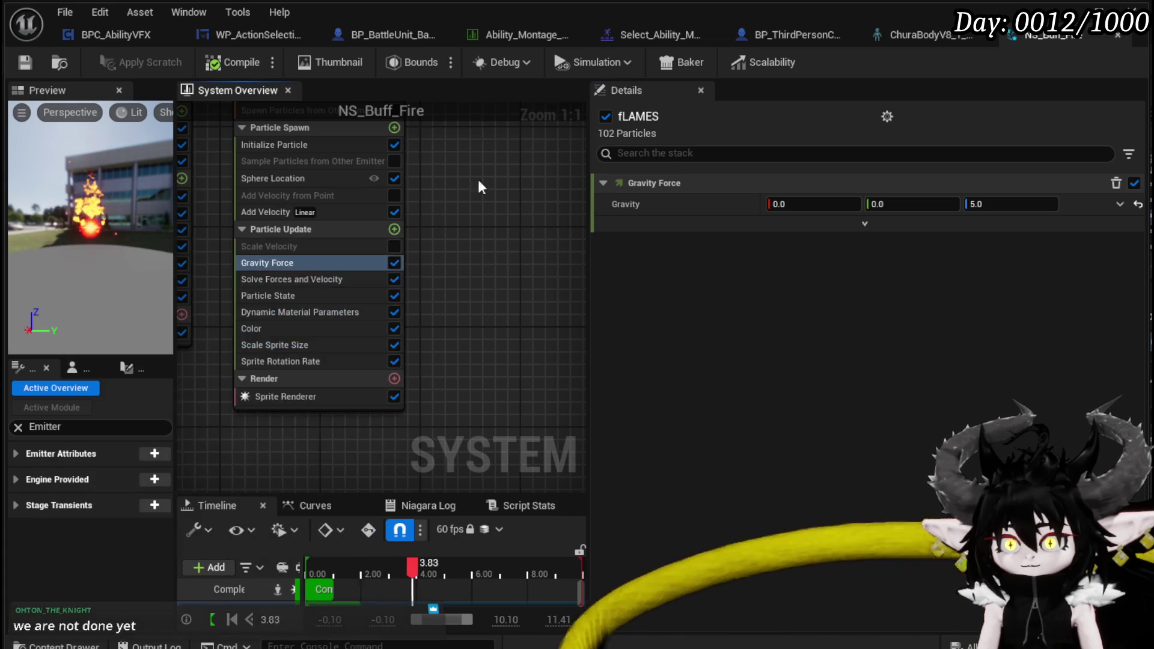
scroll(486, 228, "up", 3)
Browse Particle Spawn modules for 'add' without adding, then select Solve Forces and Velocity
left_click(410, 210)
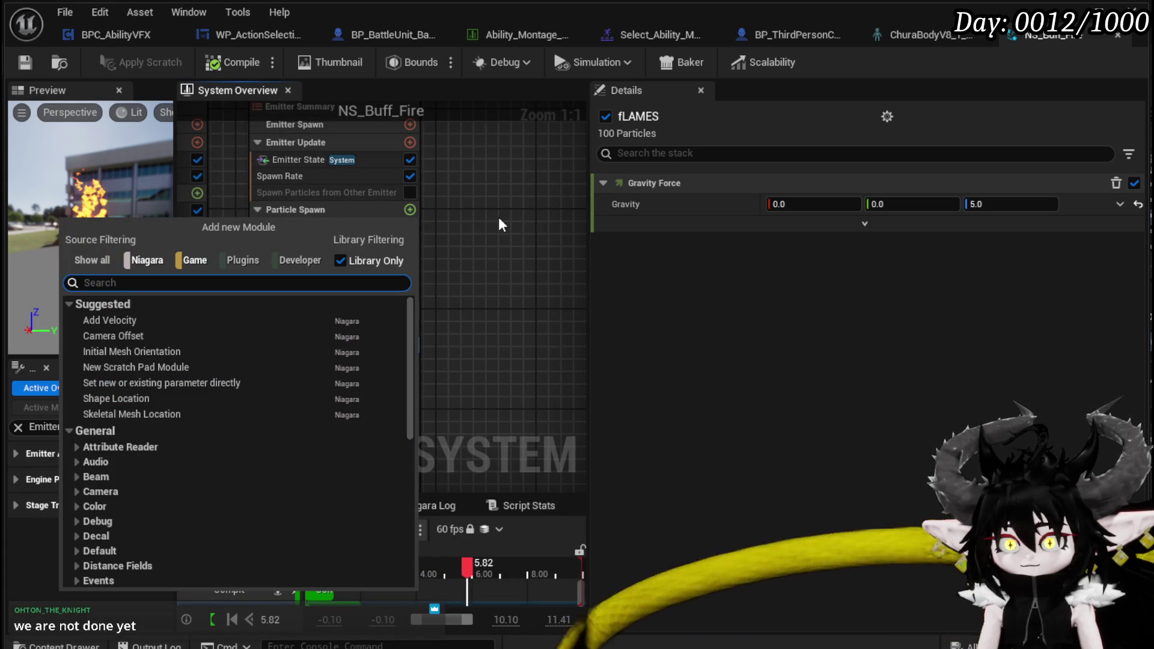
type("add")
key("Return")
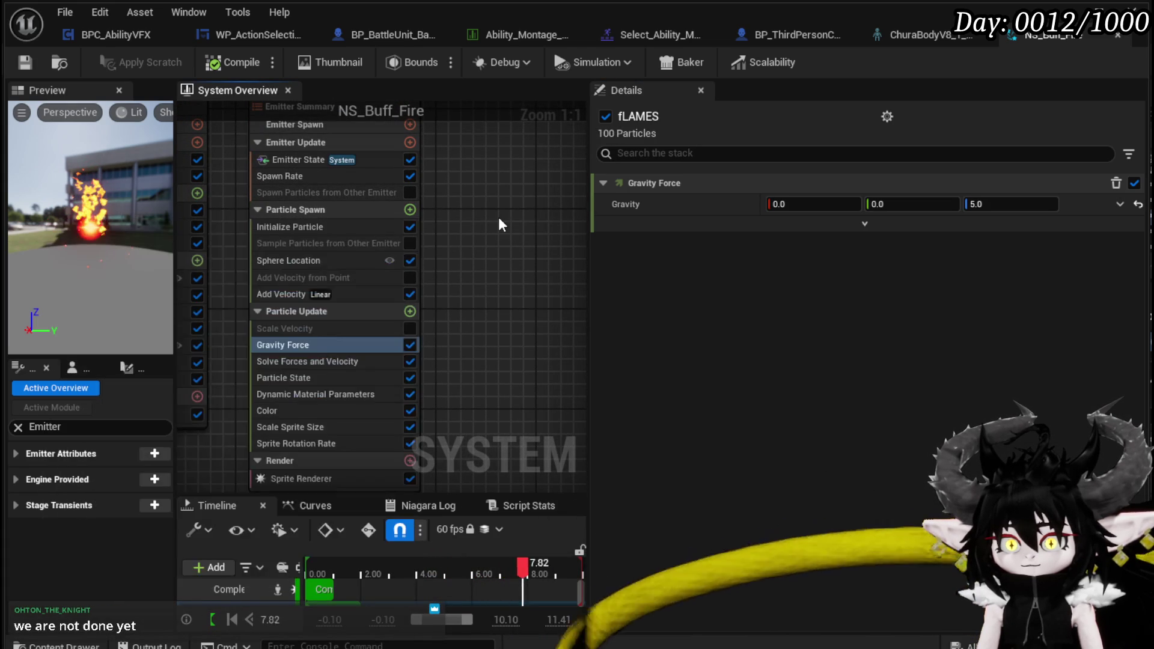
scroll(481, 228, "down", 2)
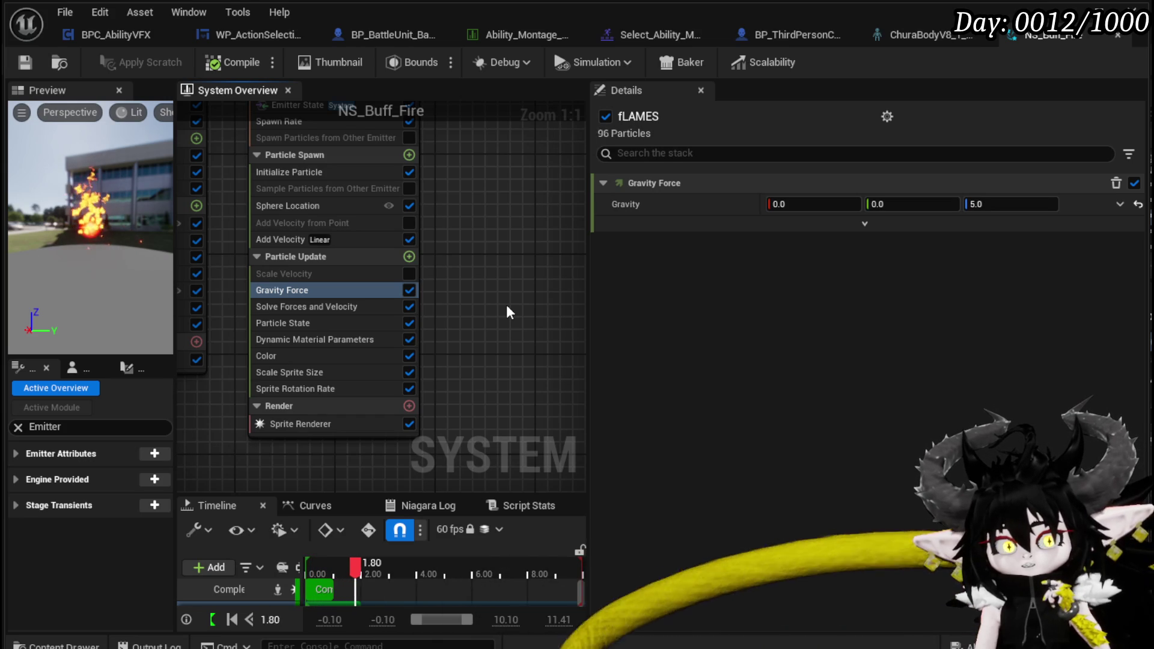
left_click(302, 307)
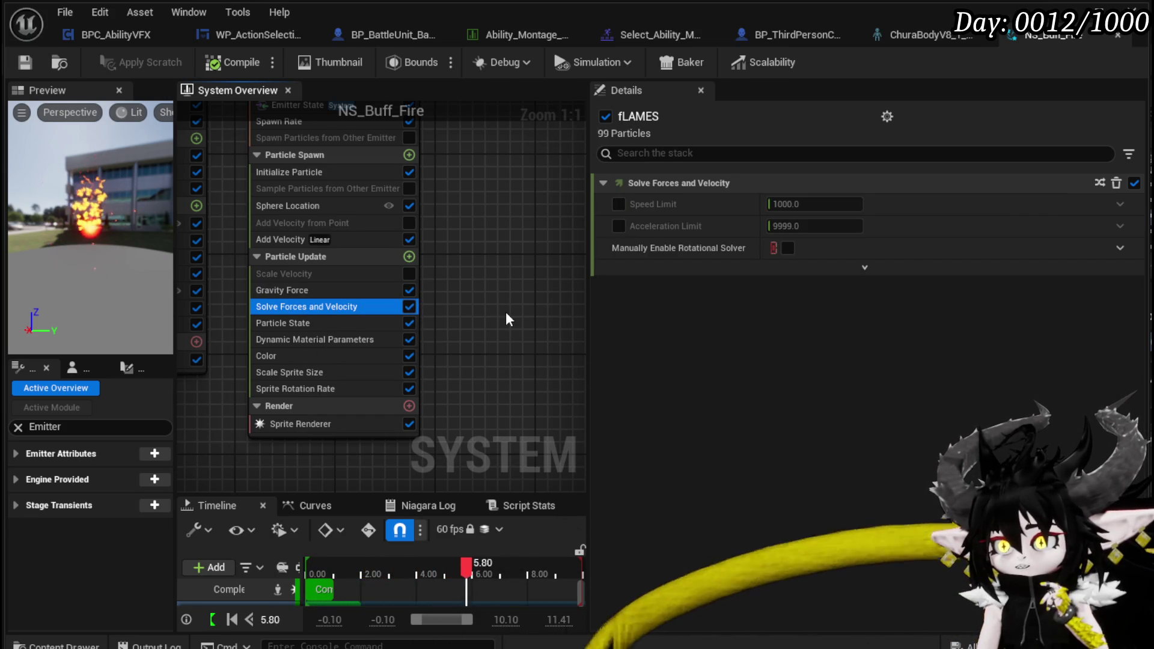
Uncheck Sprite Rotation Rate on fLAMES, save NS_Buff_Fire, and return to the level editor
mouse_move(641, 249)
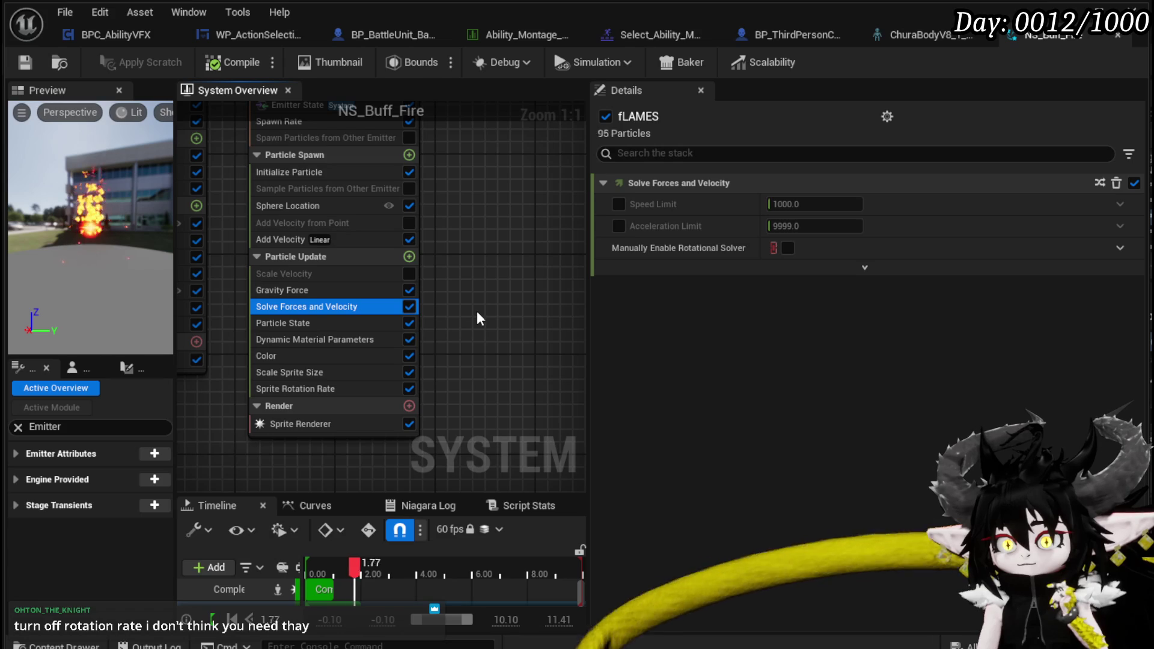
left_click(411, 390)
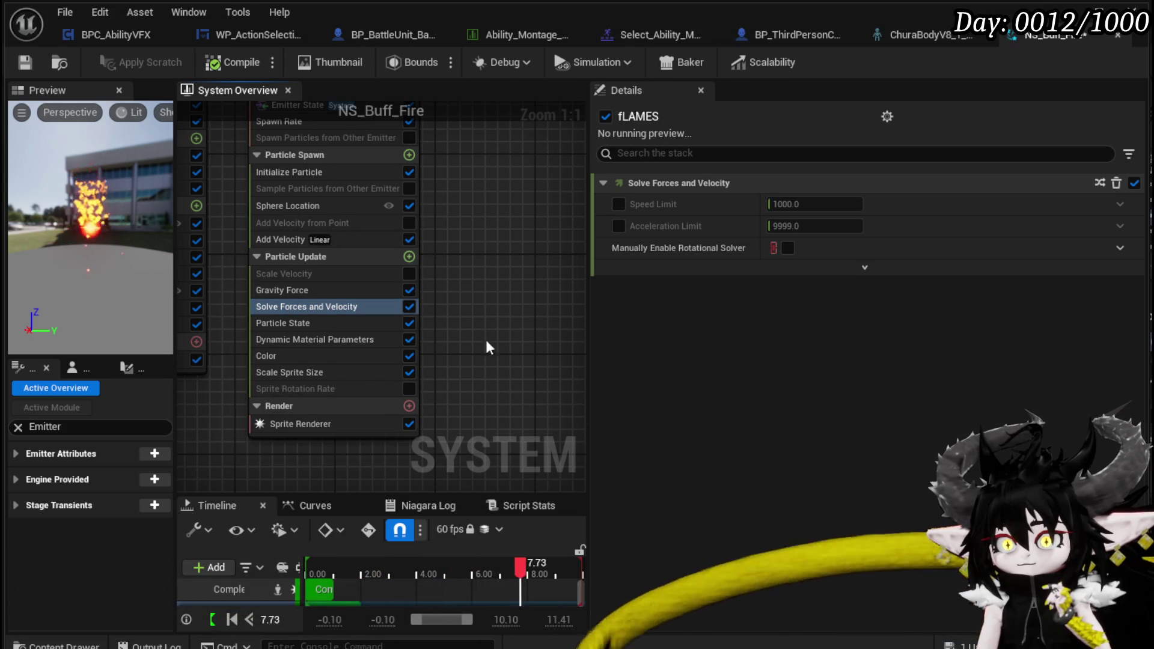
left_click(24, 63)
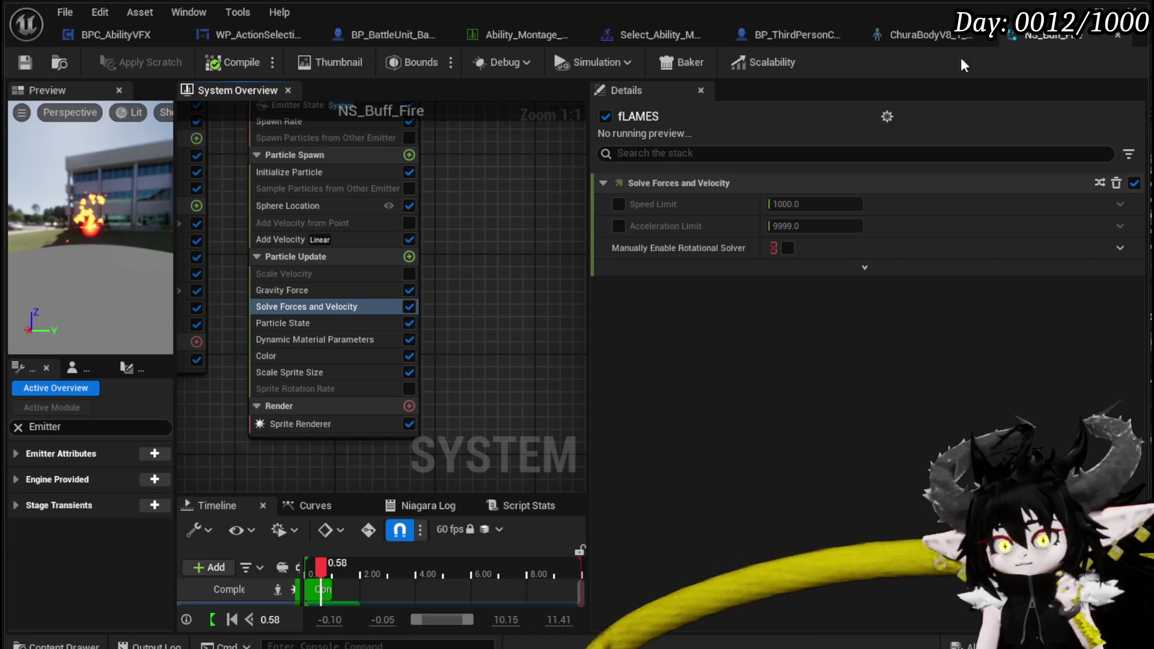
left_click(1075, 11)
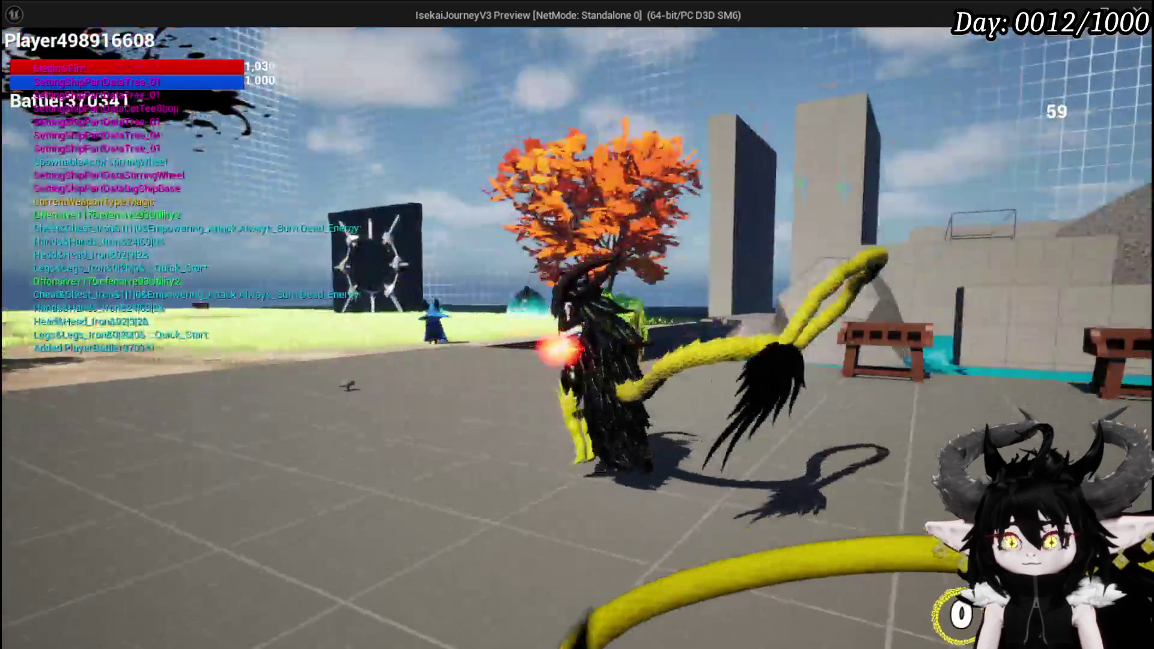
Turn the character in-game to watch both hand flames rise, then stop and reopen NS_Buff_Fire
key("w")
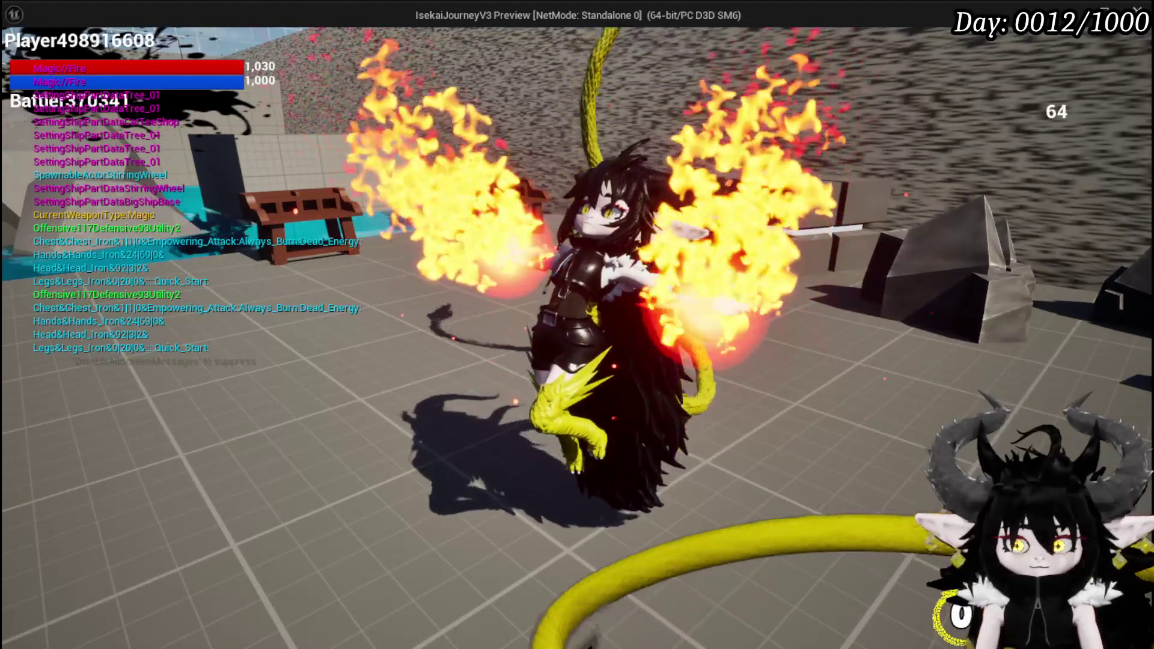
key("Escape")
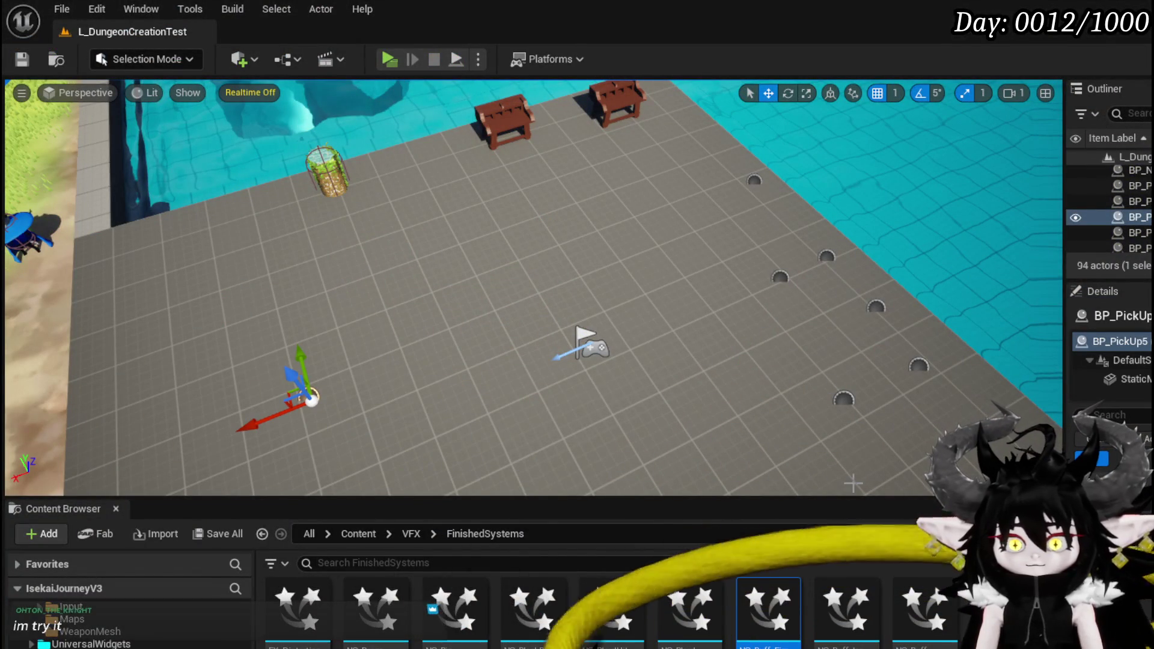
key("alt+Tab")
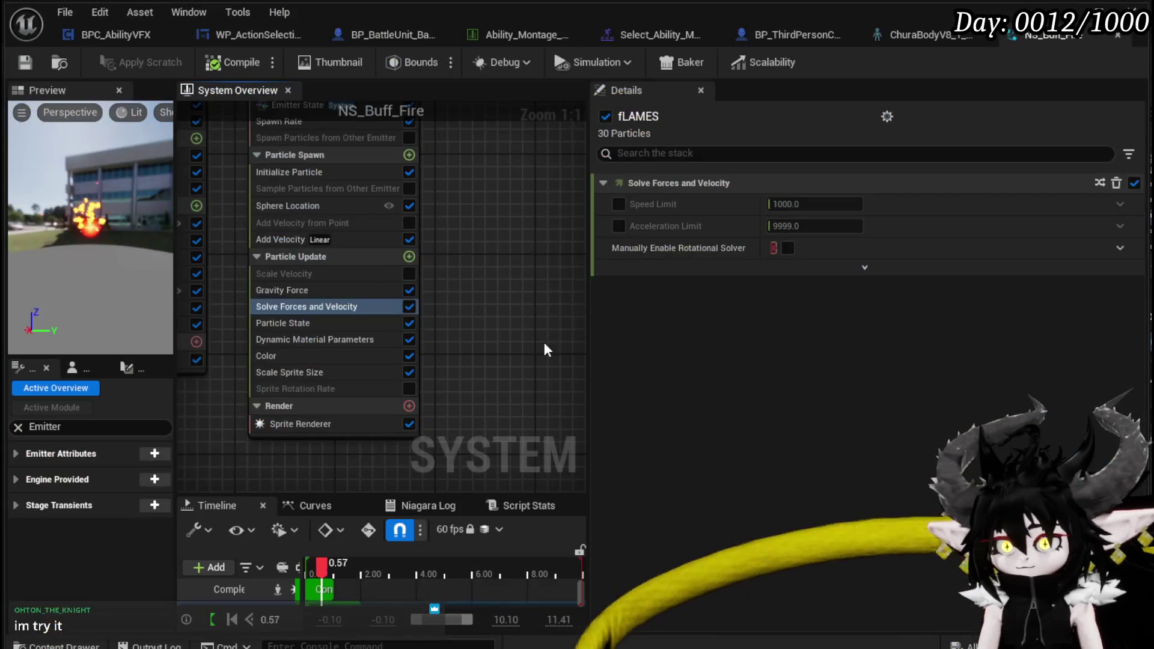
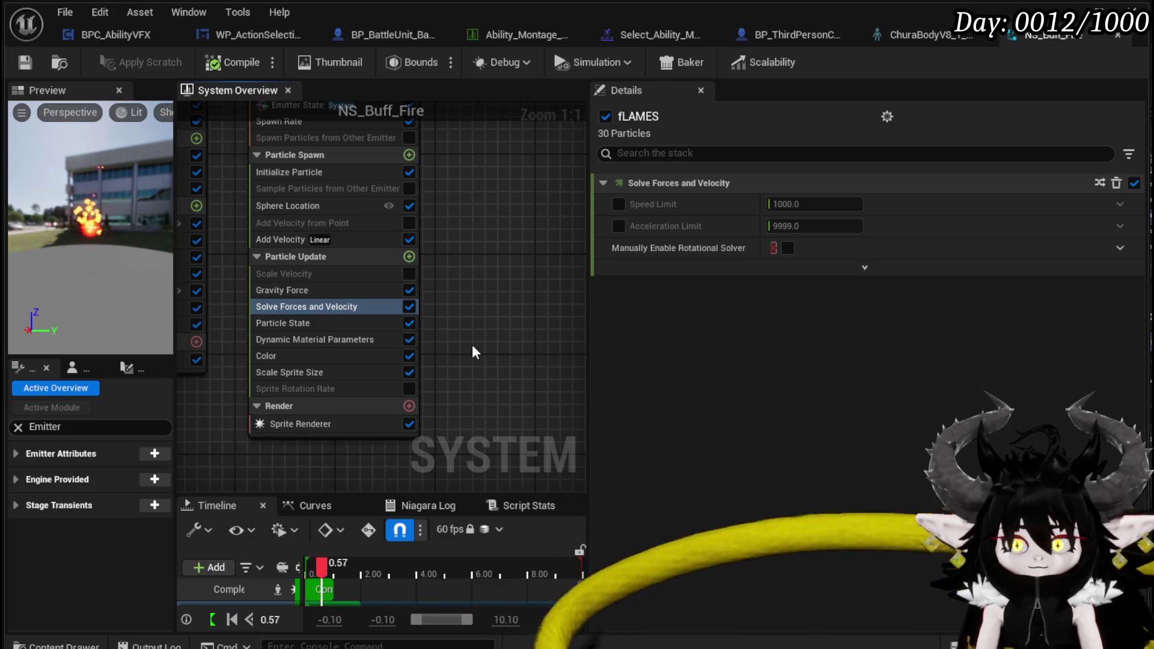
Set the fLAMES Gravity Force Z value to 2.0
scroll(480, 304, "down", 1)
scroll(434, 336, "down", 1)
scroll(399, 254, "up", 2)
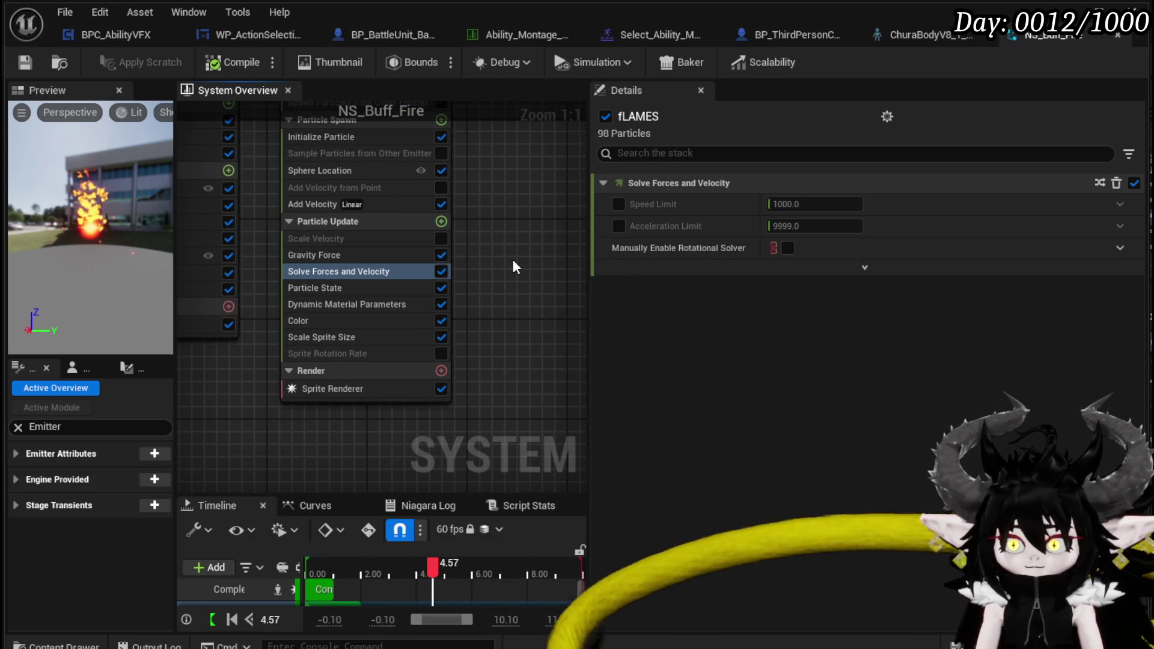
left_click(421, 255)
left_click(1009, 203)
type("2")
key("Return")
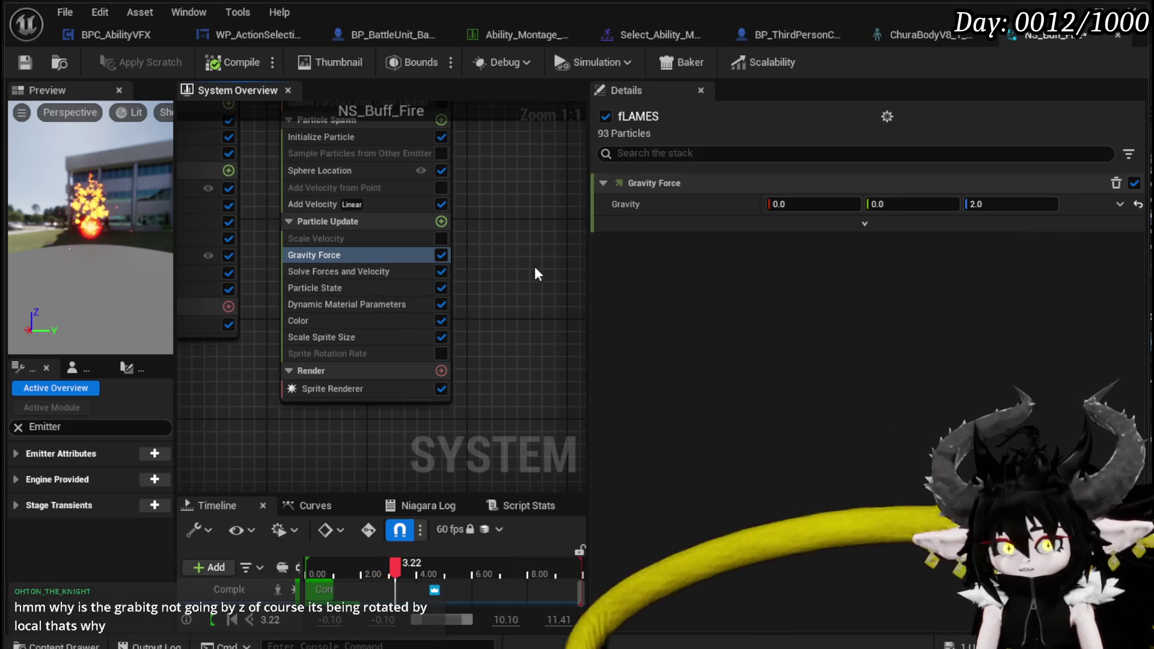
Review the Particle State and Dynamic Material Parameters modules, then return to Gravity Force
left_click(300, 287)
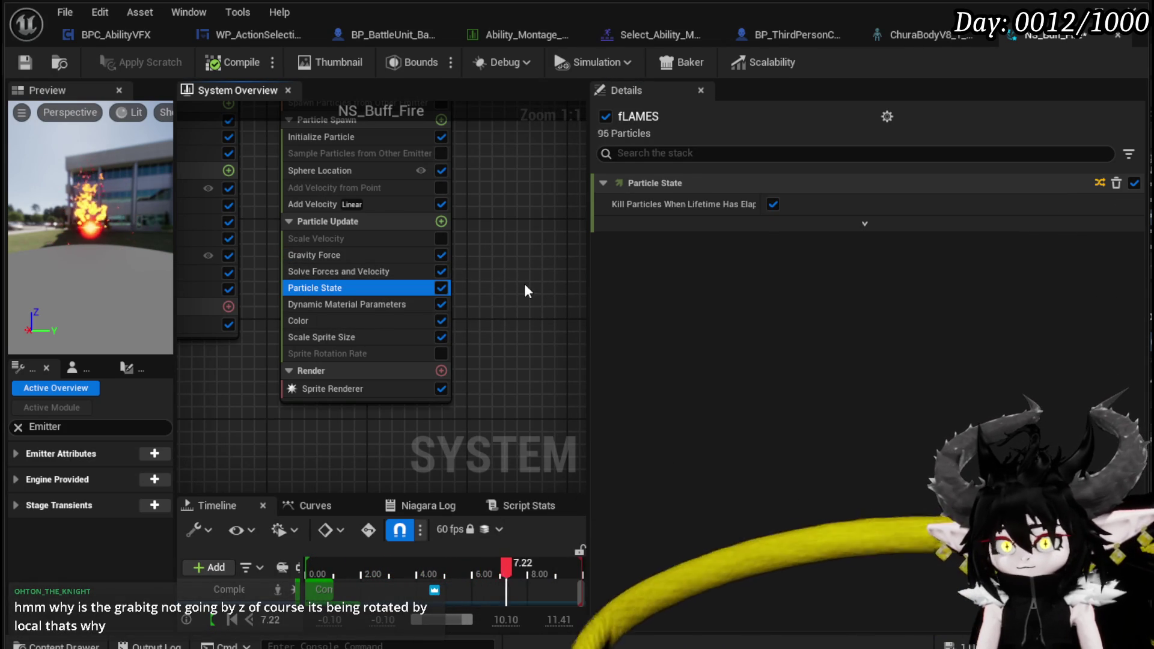
left_click(303, 305)
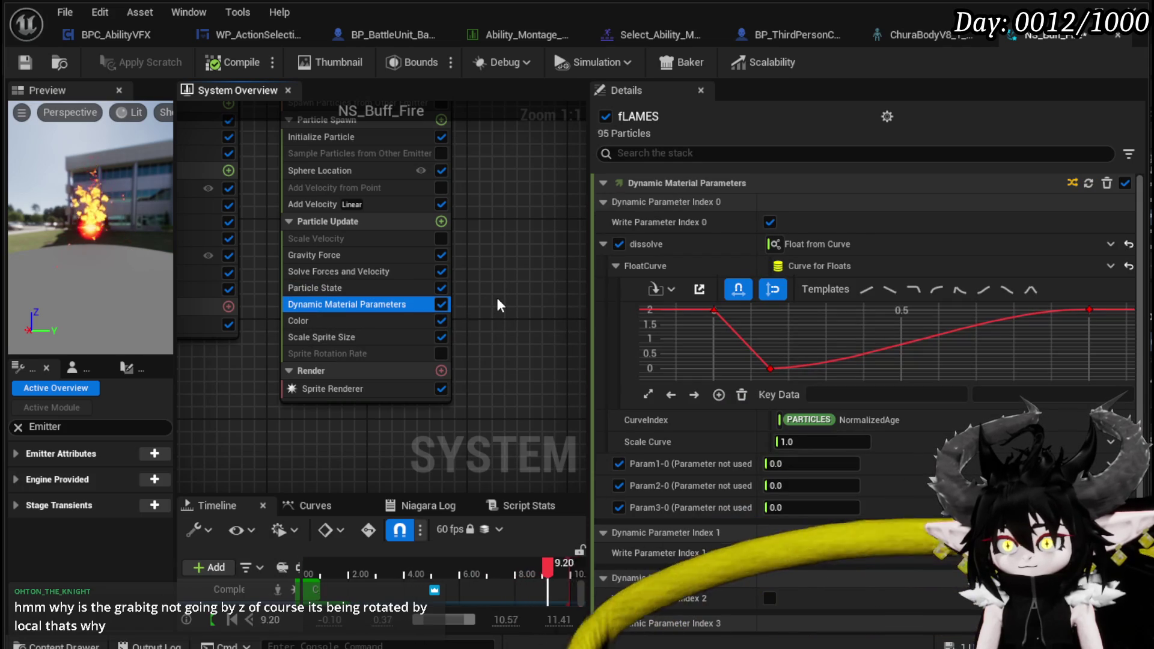
left_click(495, 294)
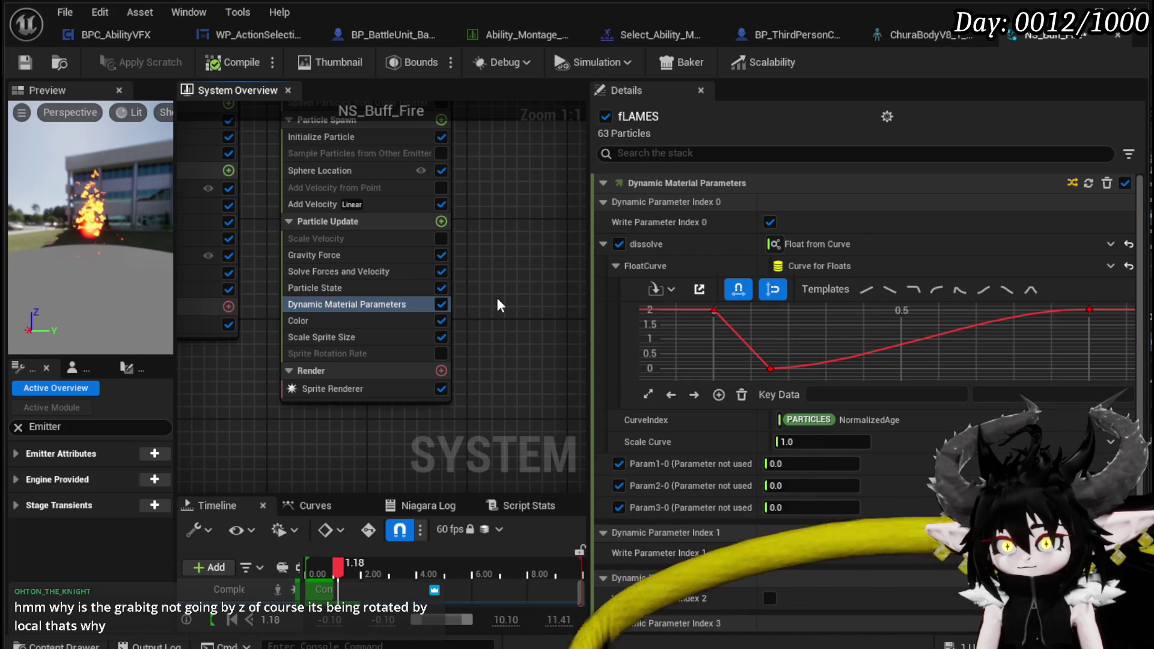
left_click_drag(509, 304, 506, 315)
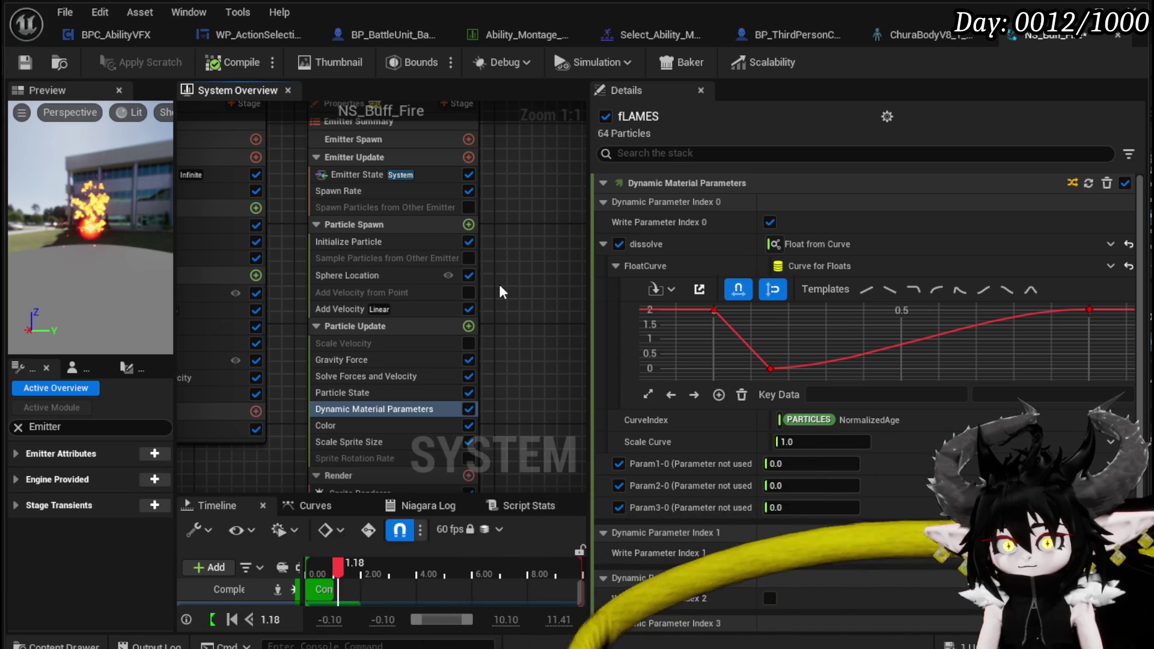
mouse_move(499, 286)
left_mouse_down()
mouse_move(504, 265)
mouse_move(493, 270)
left_mouse_up()
left_click(356, 343)
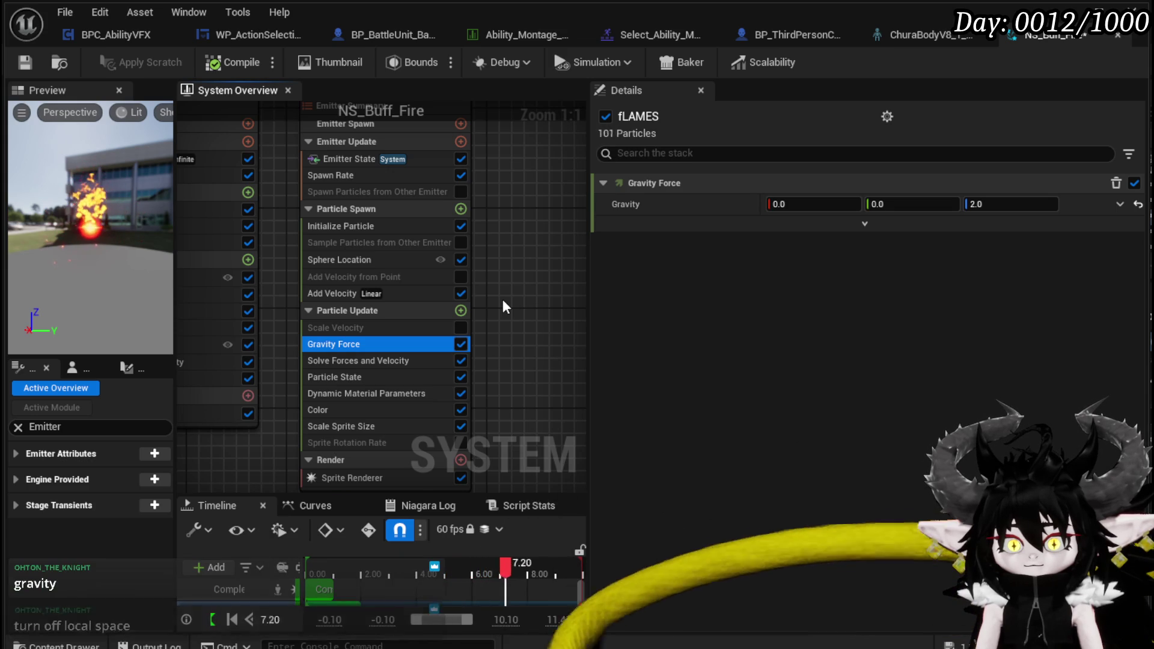
scroll(500, 186, "up", 2)
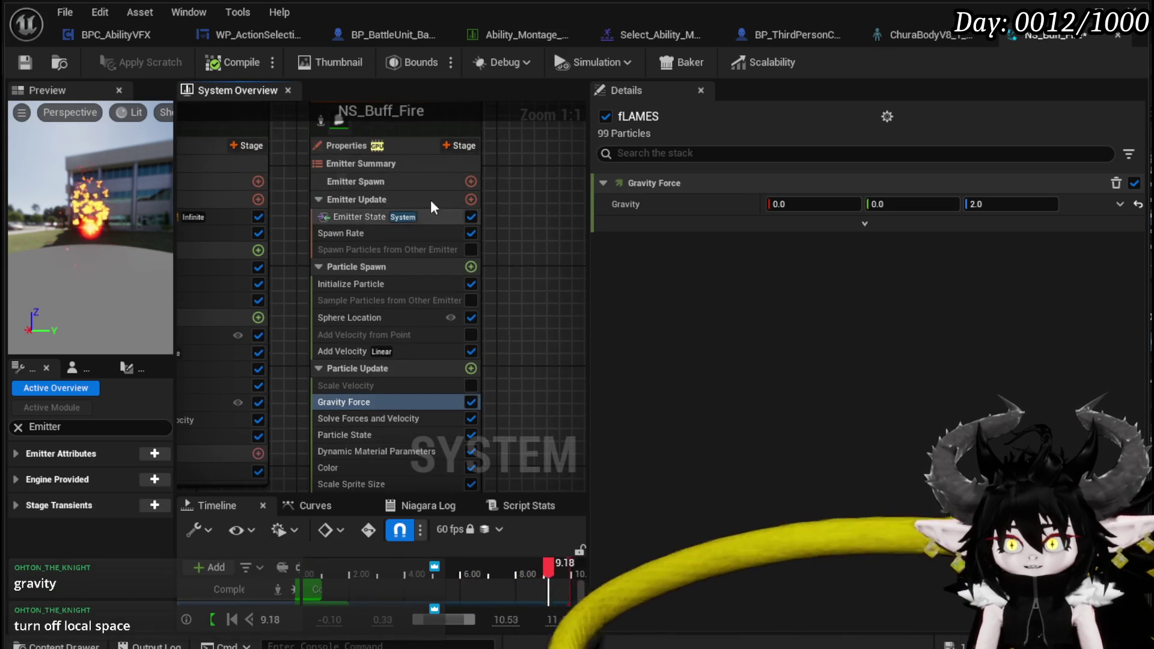
Turn off Local Space on fLAMES, save NS_Buff_Fire, and launch a standalone play session
left_click(361, 146)
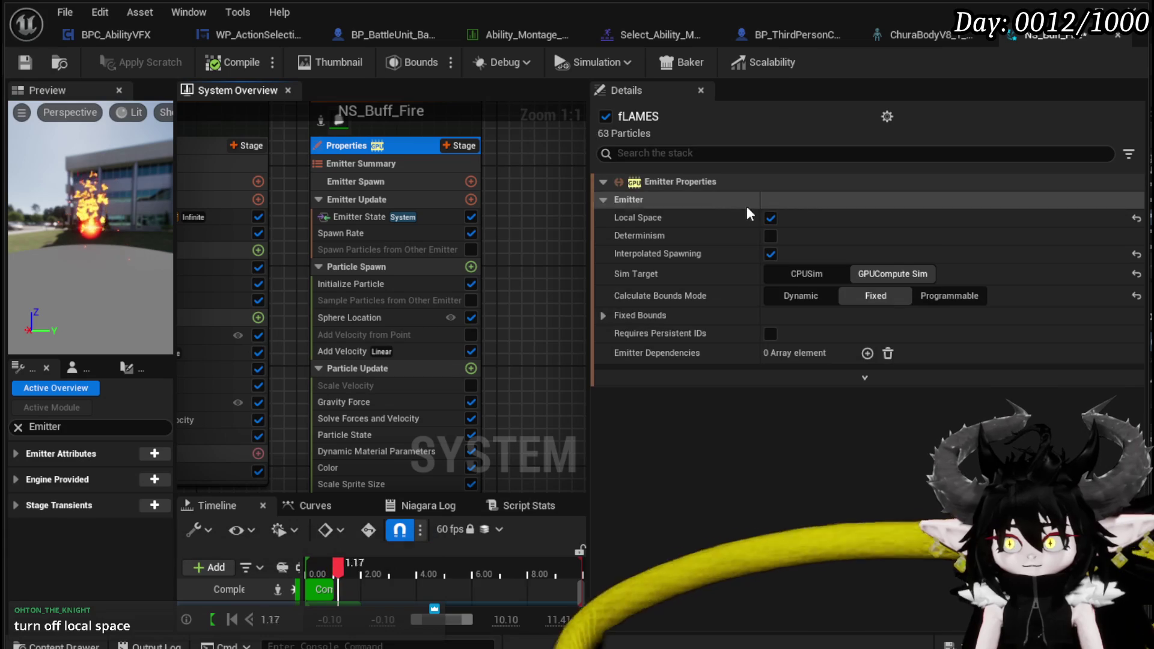
left_click(771, 218)
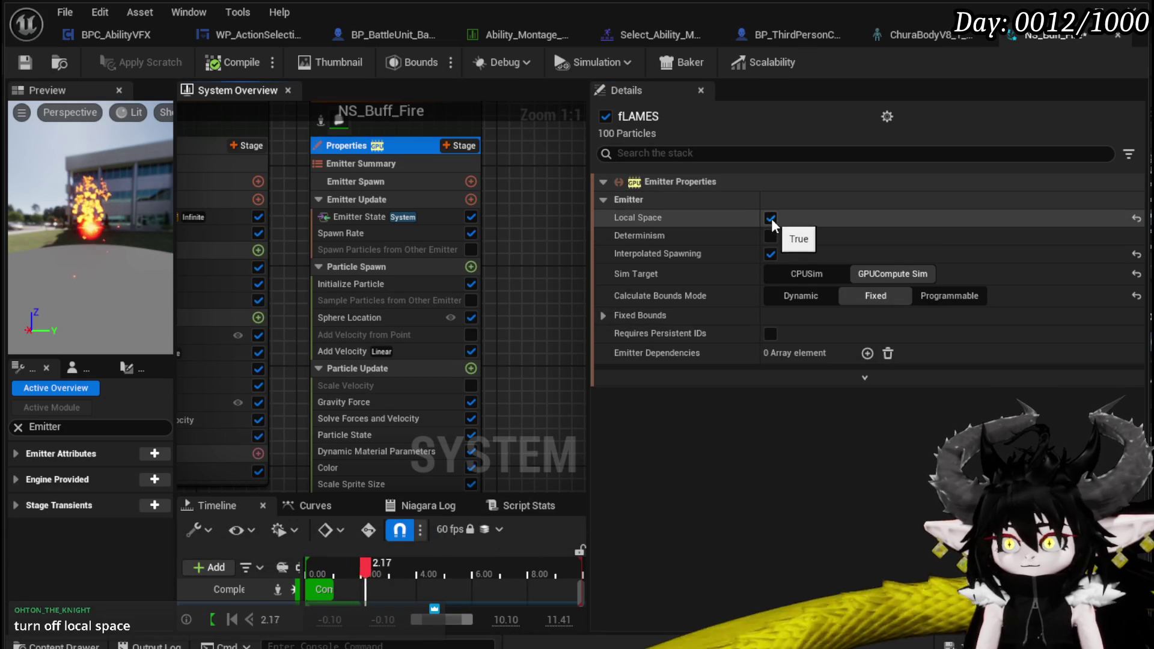
left_click(25, 59)
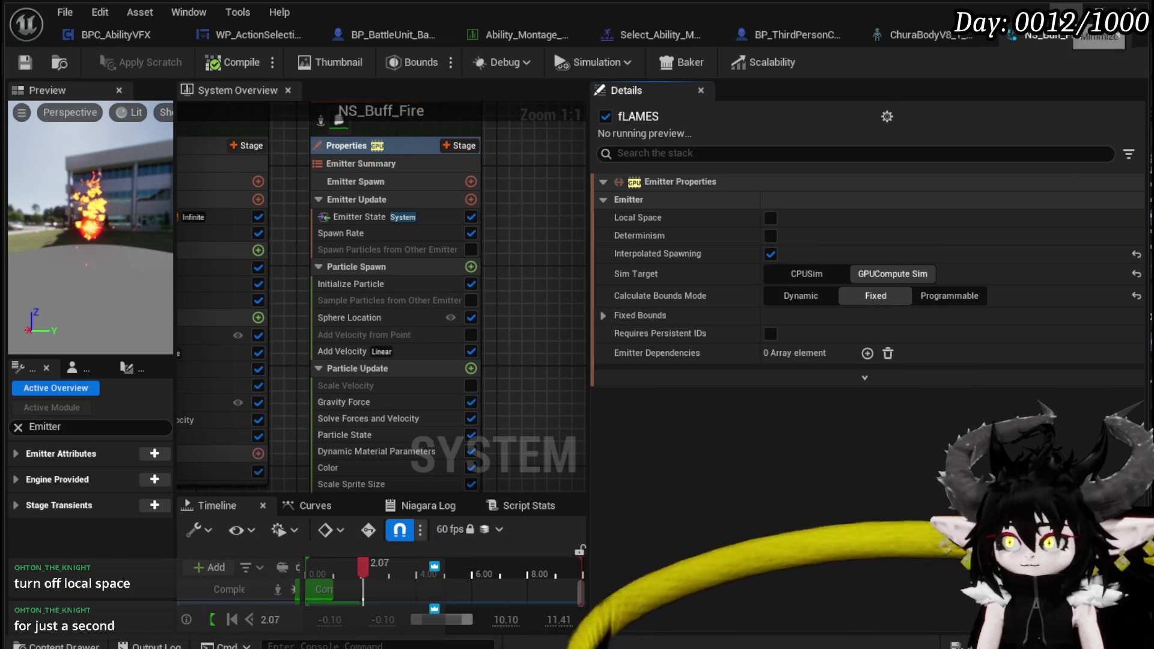
left_click(1099, 18)
key("alt+Tab")
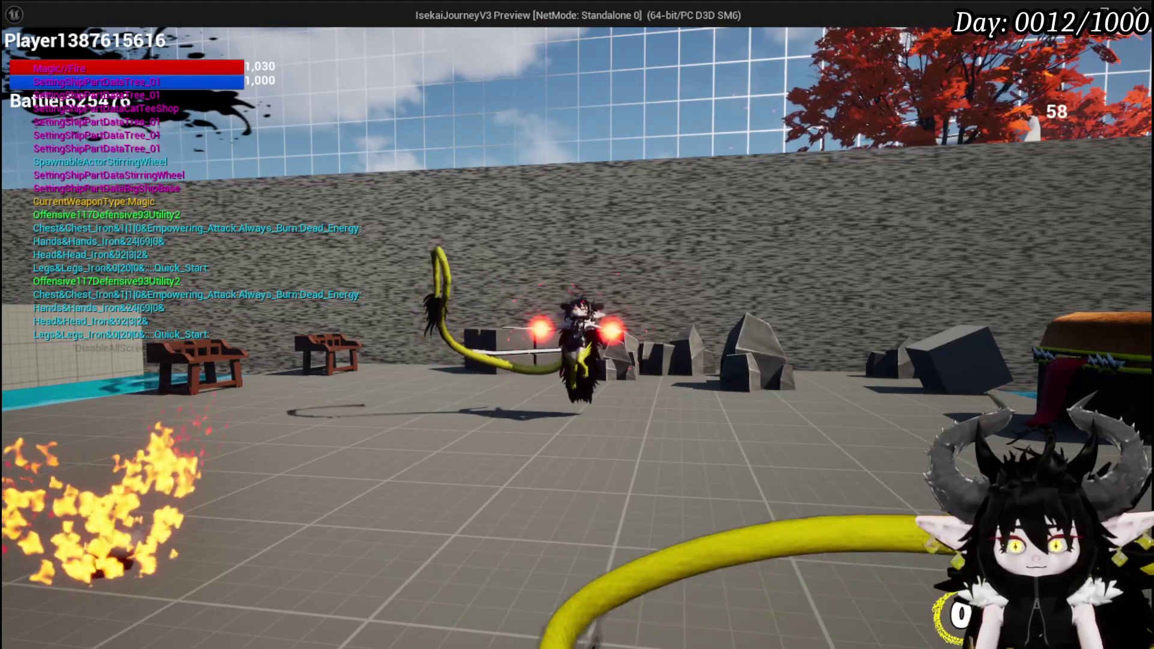
End the play session and return to the NS_Buff_Fire editor
key("Escape")
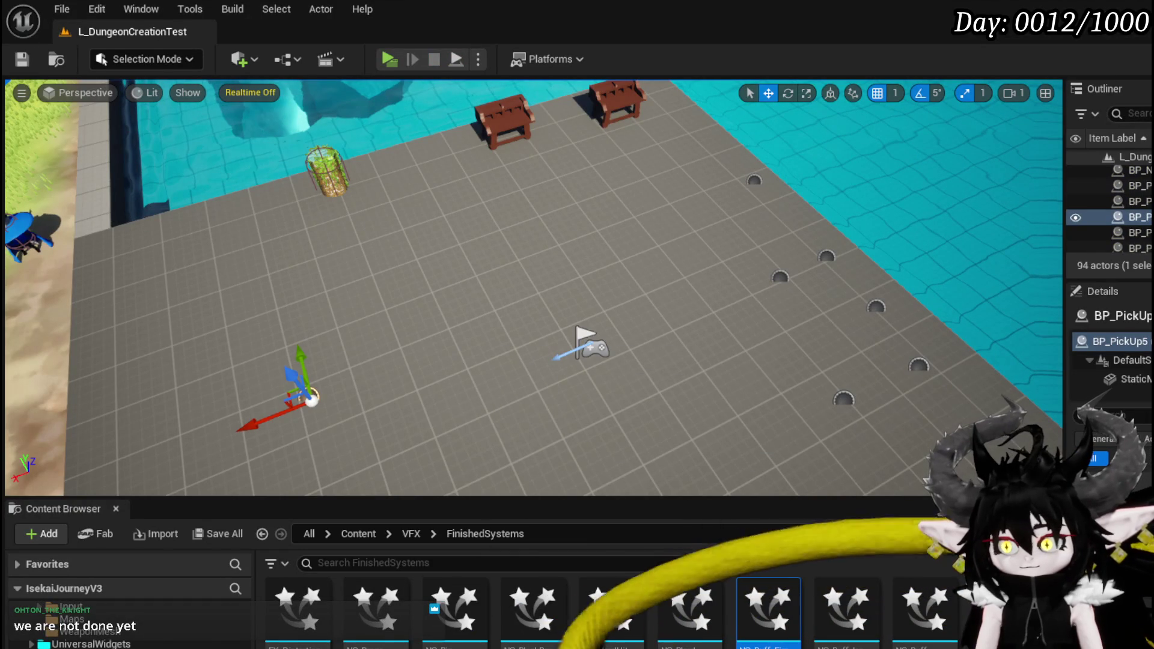
key("alt+Tab")
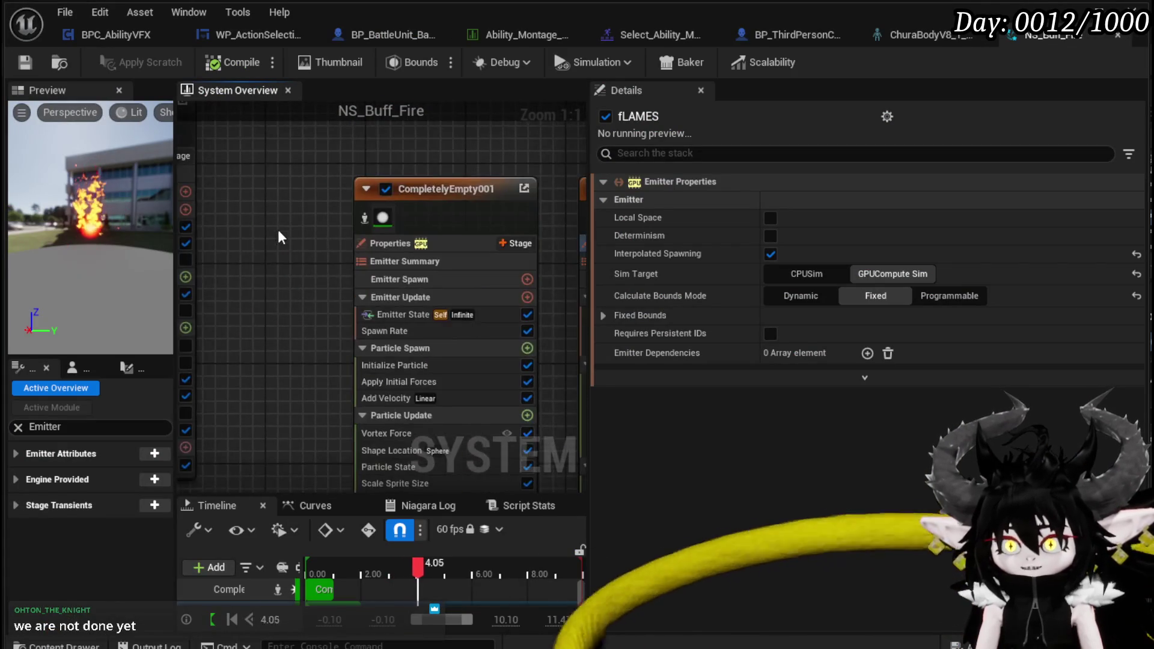
Center fLAMES in the overview graph and inspect its Emitter State and Emitter Summary
mouse_move(433, 230)
left_mouse_down()
mouse_move(430, 209)
mouse_move(500, 239)
mouse_move(435, 247)
mouse_move(466, 264)
mouse_move(443, 286)
left_mouse_up()
scroll(420, 188, "down", 3)
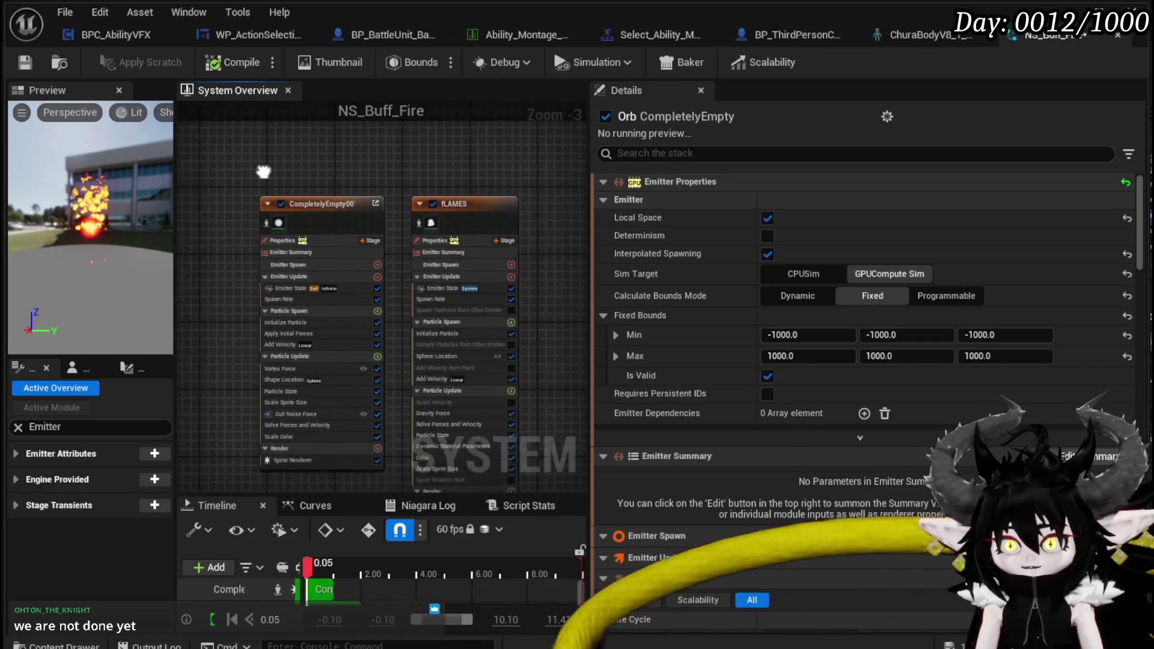
mouse_move(484, 240)
left_mouse_down()
mouse_move(322, 172)
mouse_move(232, 174)
mouse_move(288, 185)
mouse_move(361, 169)
left_mouse_up()
scroll(361, 169, "down", 1)
scroll(490, 241, "up", 4)
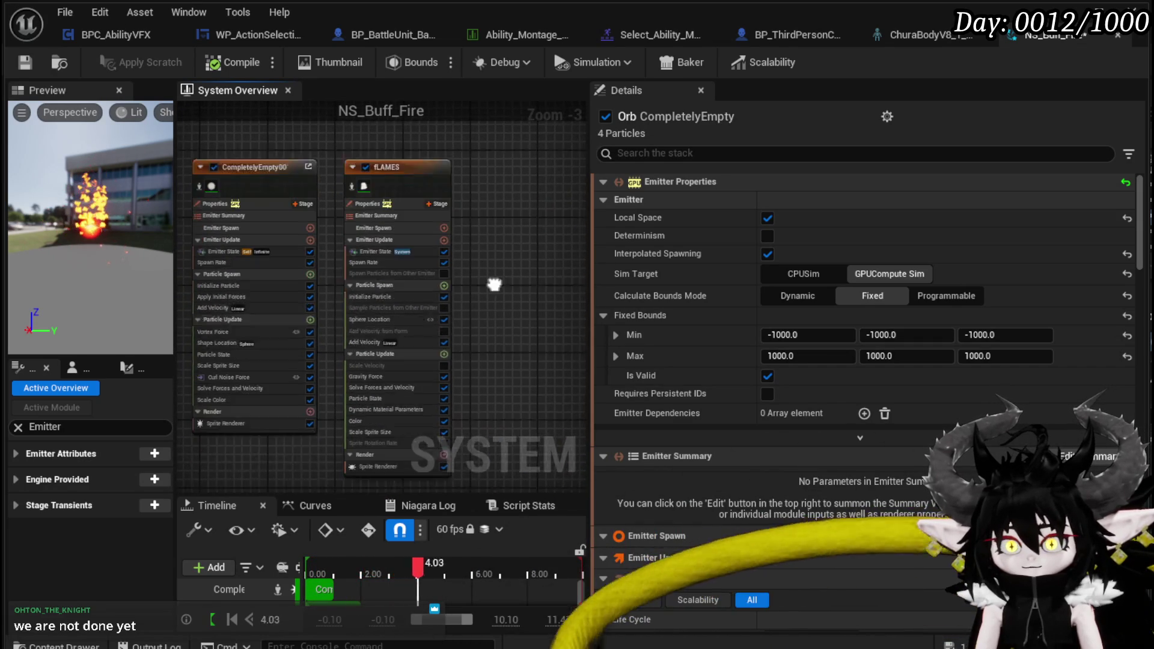
left_click_drag(491, 235, 454, 235)
mouse_move(454, 287)
left_mouse_down()
mouse_move(456, 309)
mouse_move(459, 295)
mouse_move(505, 342)
left_mouse_up()
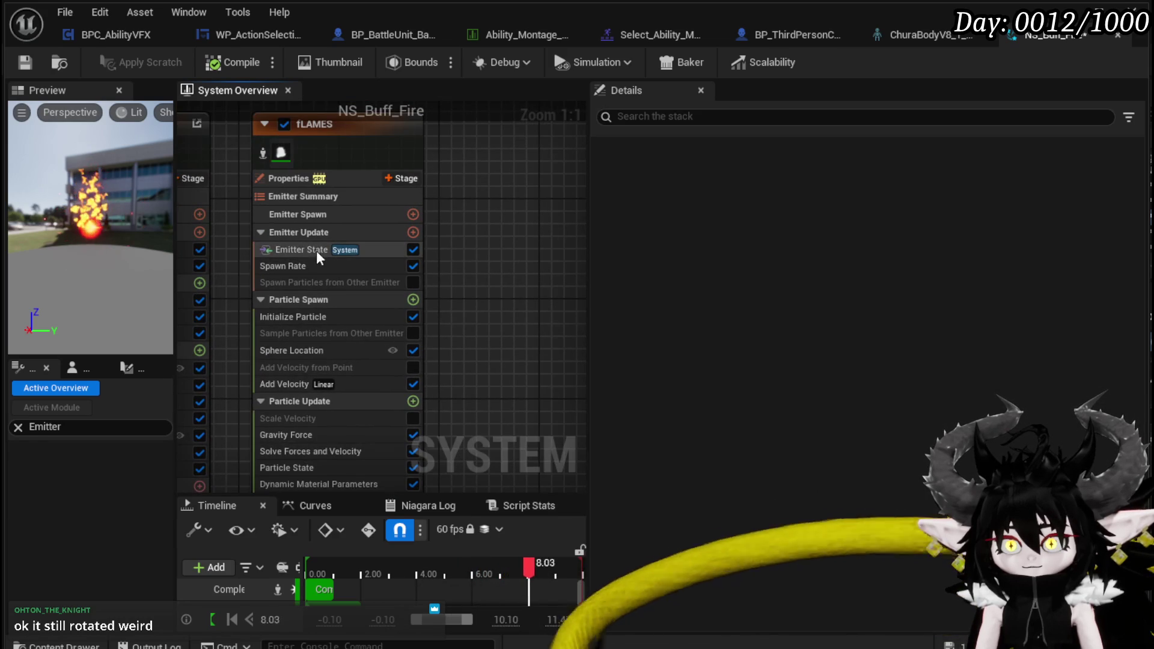
left_click(316, 251)
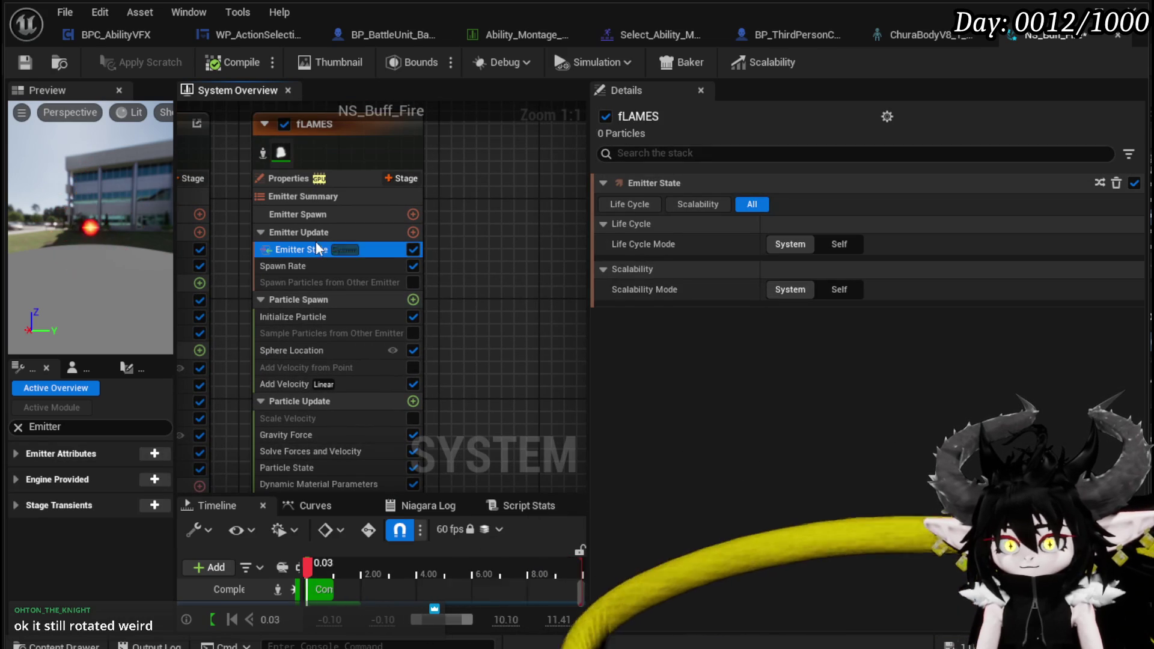
left_click(303, 201)
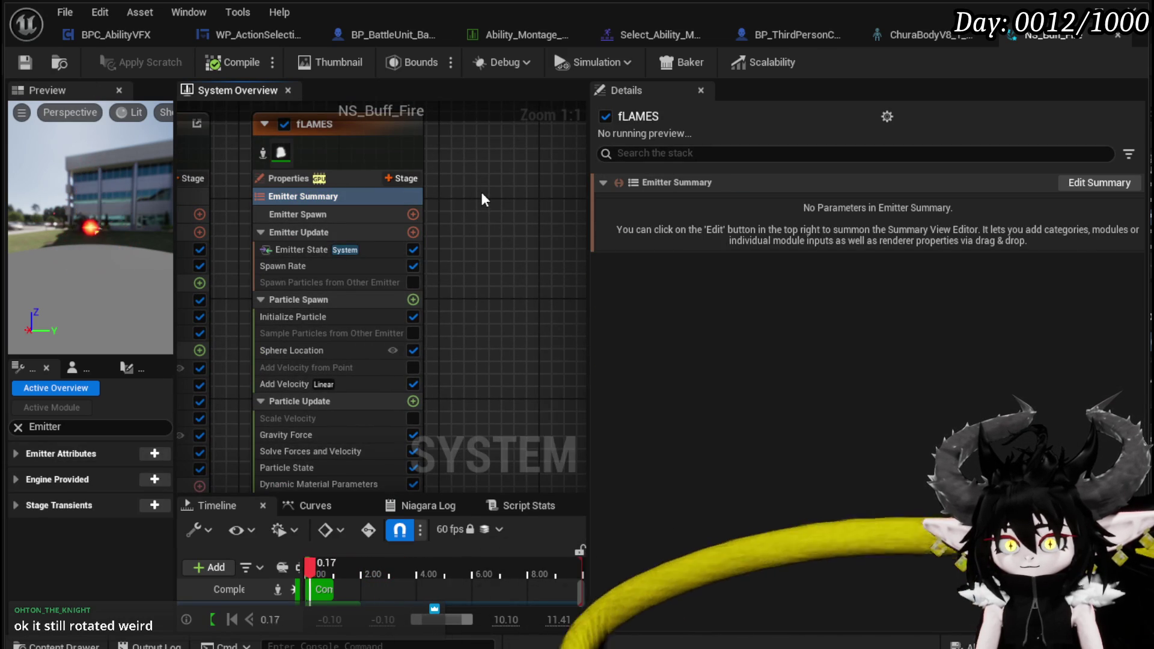
Bring Orb, CompletelyEmpty00 and fLAMES into view and call up the graph's add menu
scroll(481, 192, "down", 3)
left_click_drag(378, 180, 435, 185)
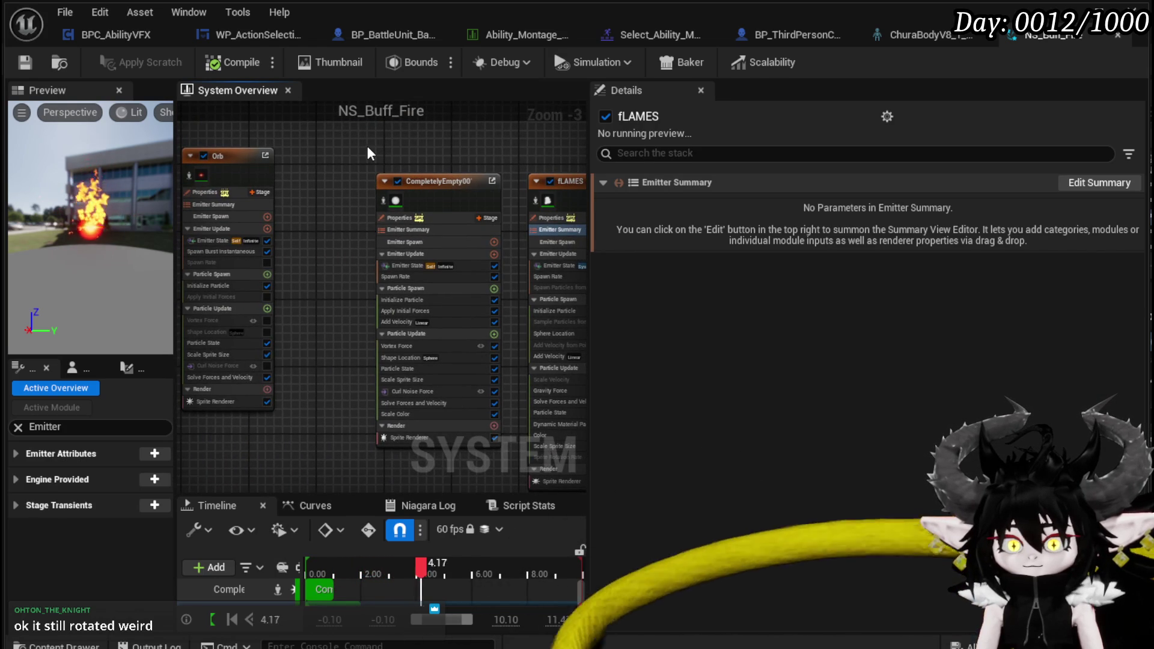
mouse_move(367, 149)
left_mouse_down()
mouse_move(257, 142)
mouse_move(311, 157)
left_mouse_up()
right_click(312, 157)
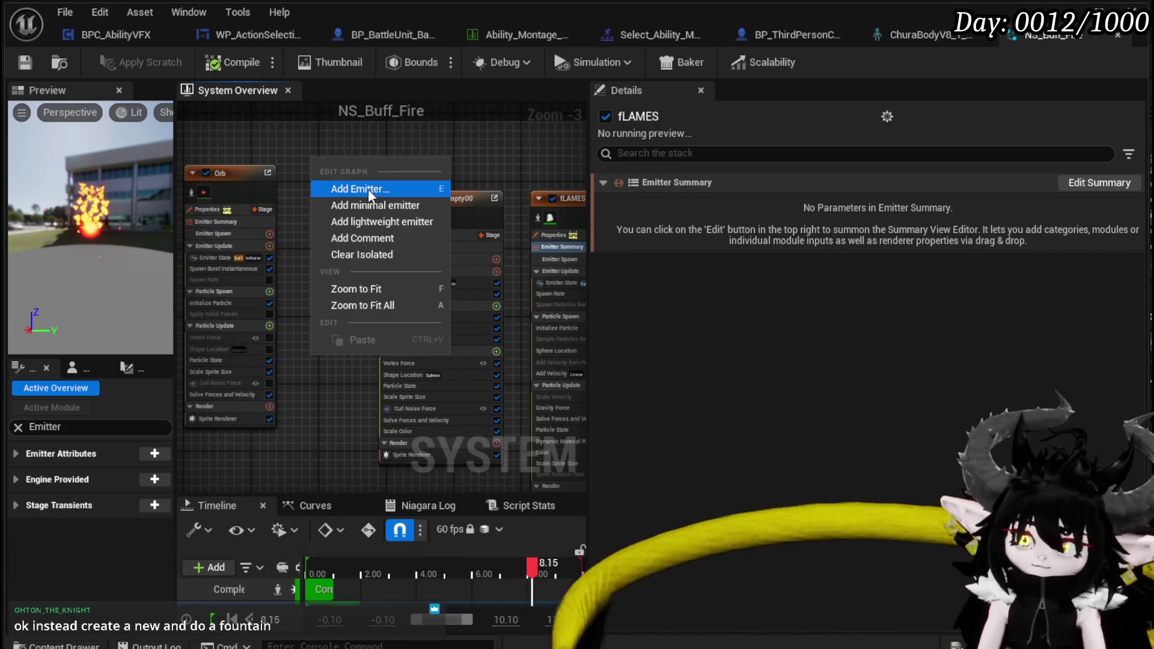
Add a Fountain emitter from the template browser to NS_Buff_Fire
left_click(367, 188)
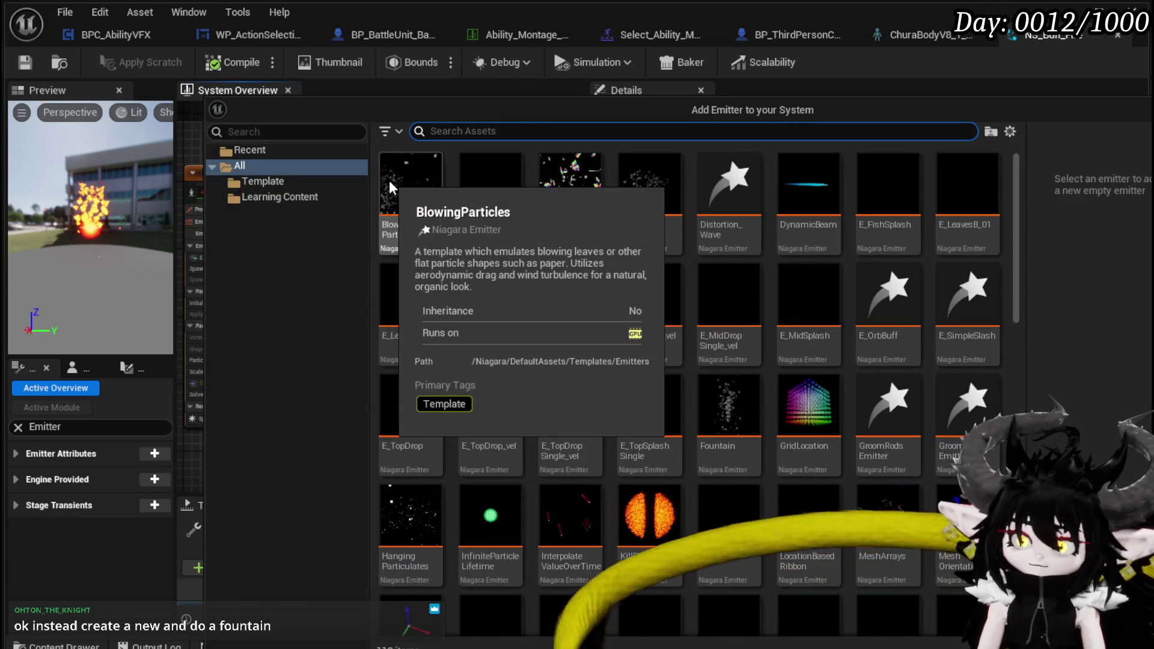
type("Fountain")
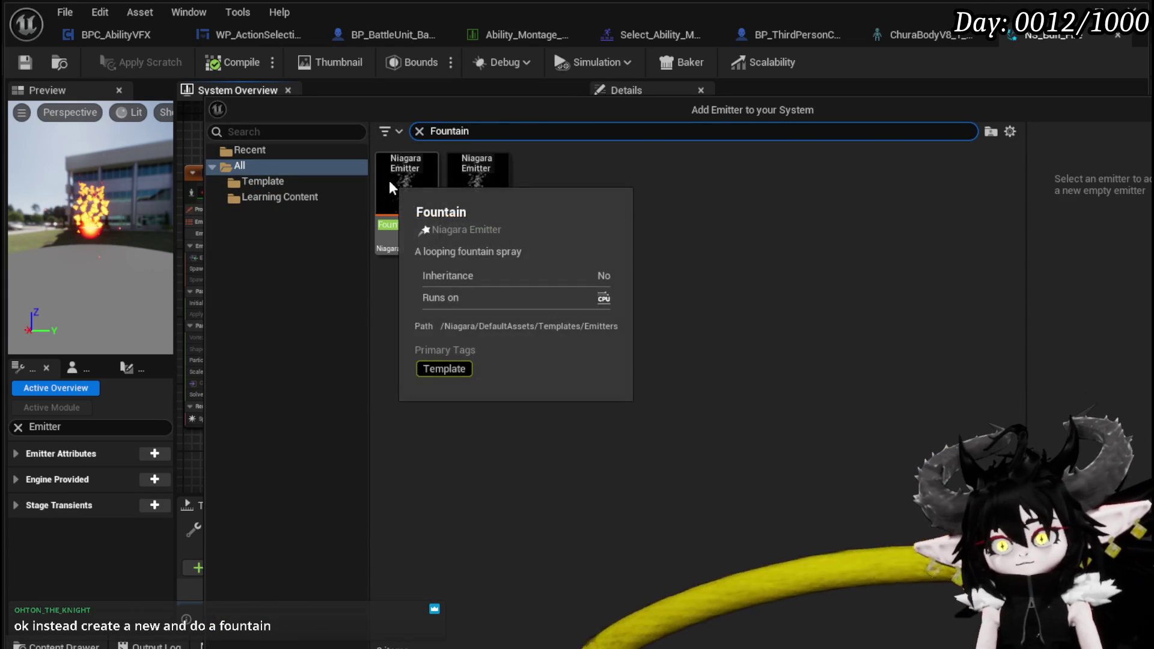
left_click(417, 208)
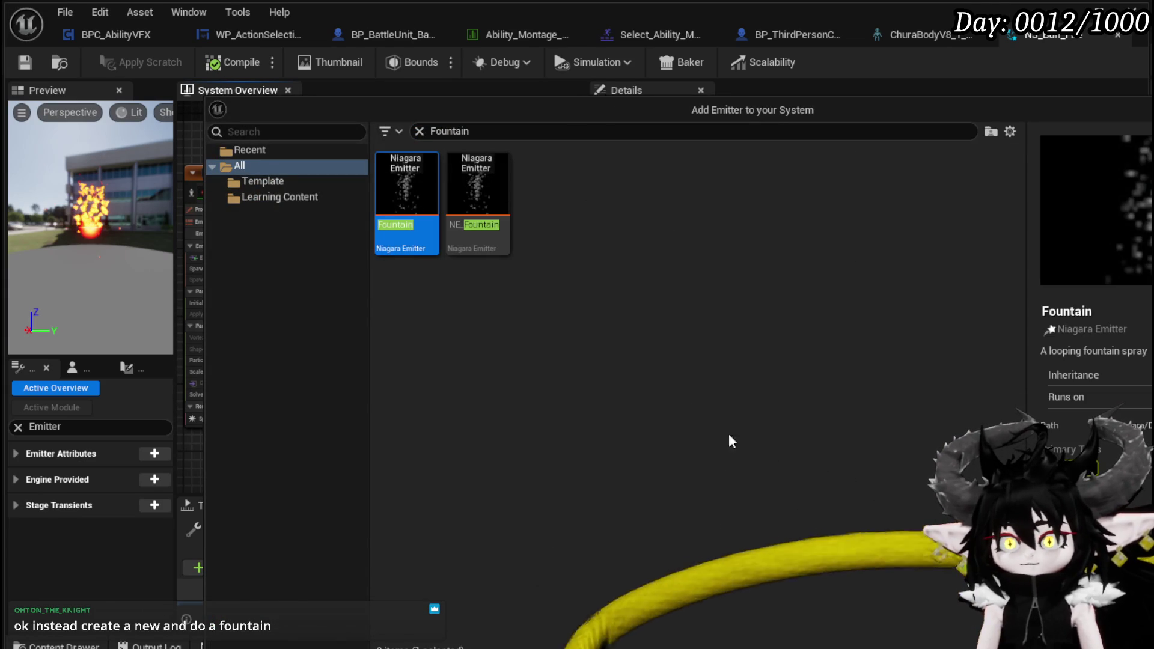
key("Return")
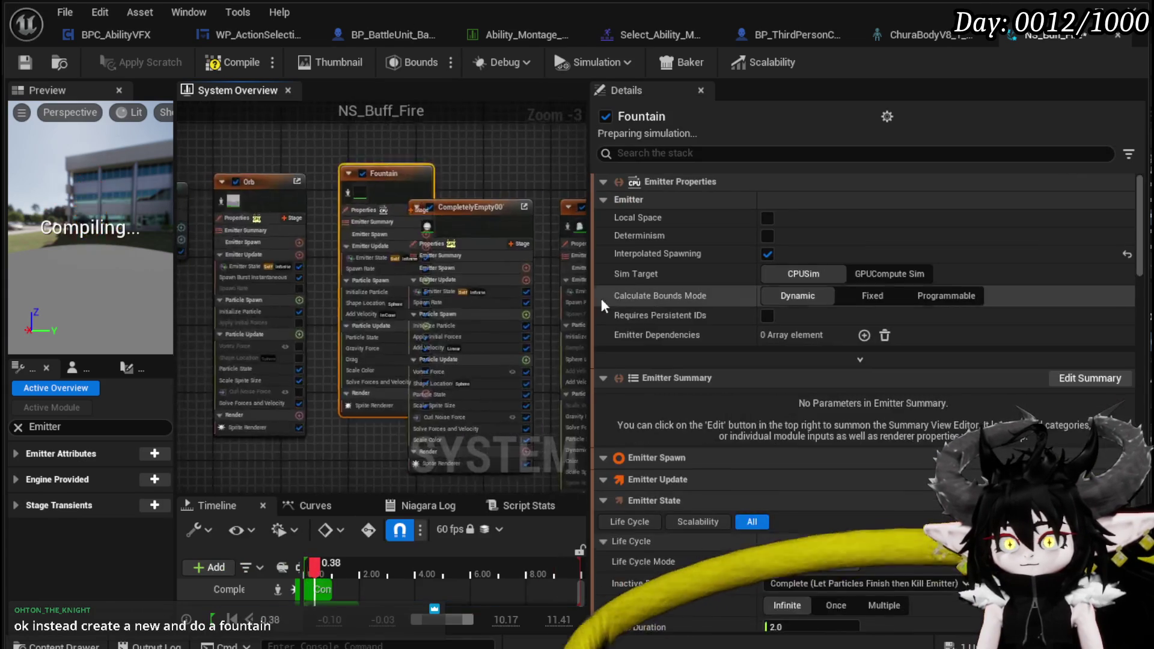
Disable the CompletelyEmpty001 and fLAMES emitters and save the system
scroll(511, 128, "down", 4)
mouse_move(510, 129)
left_mouse_down()
mouse_move(348, 183)
mouse_move(366, 204)
mouse_move(460, 181)
left_mouse_up()
left_click(425, 180)
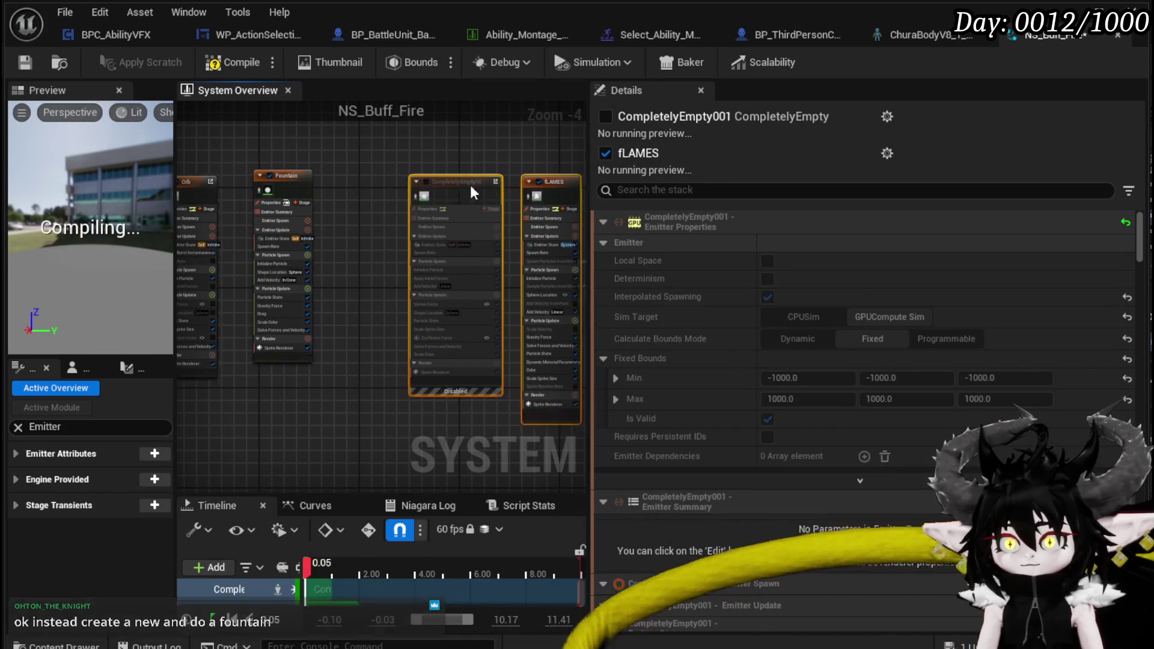
left_click(539, 180)
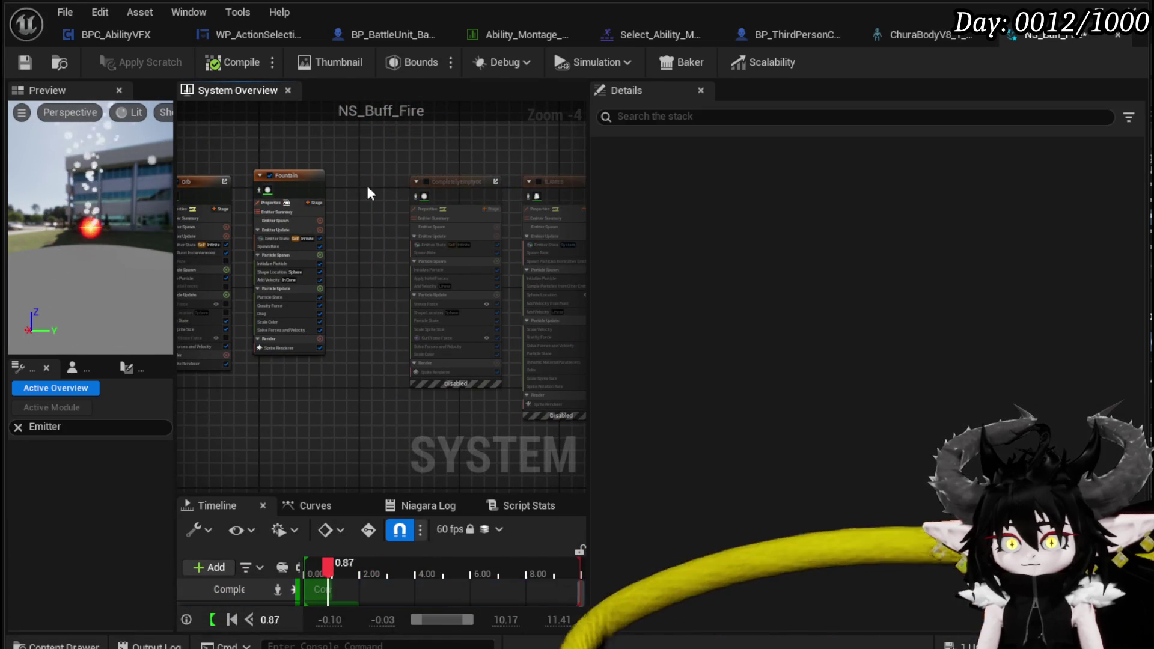
scroll(368, 188, "up", 3)
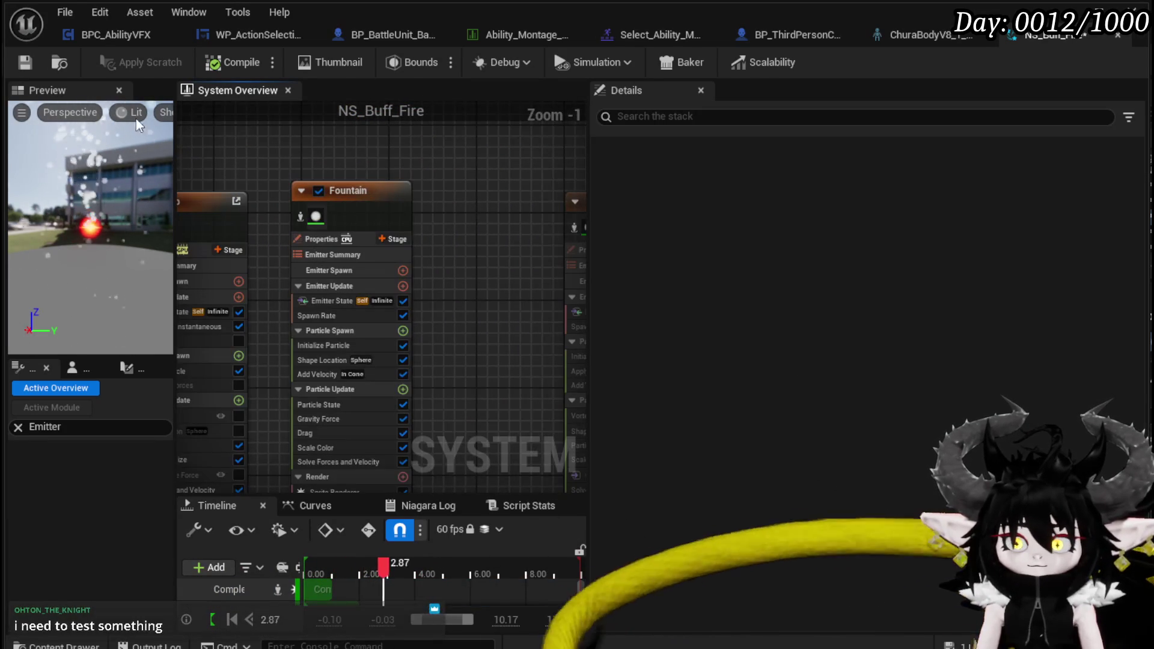
left_click(24, 62)
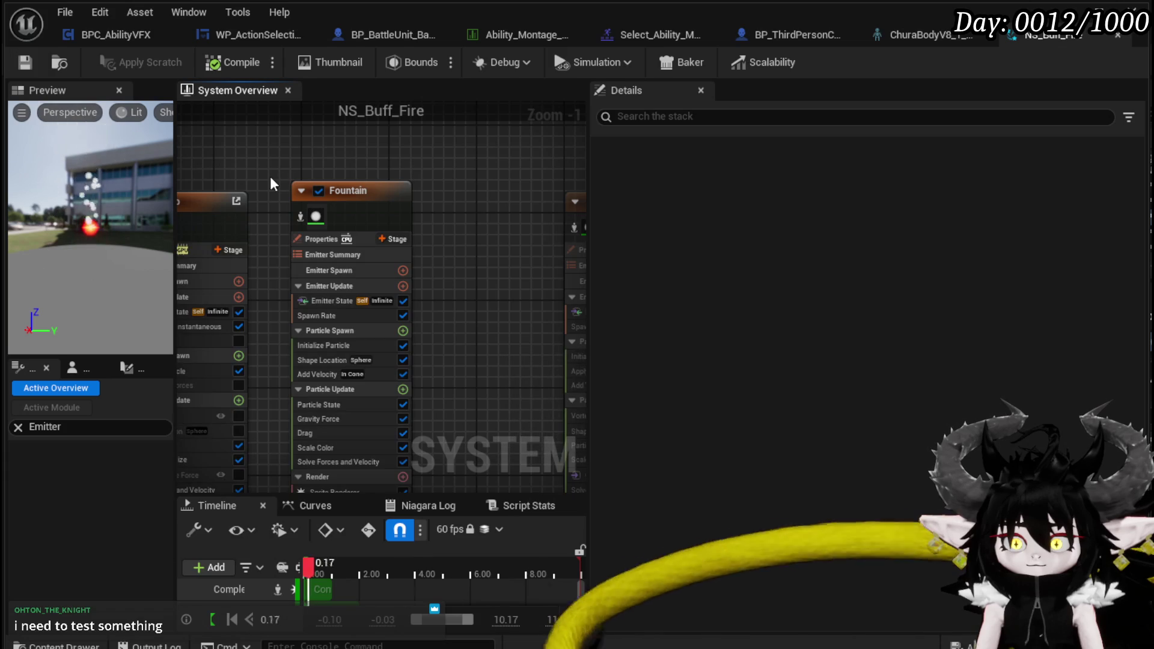
scroll(444, 168, "up", 1)
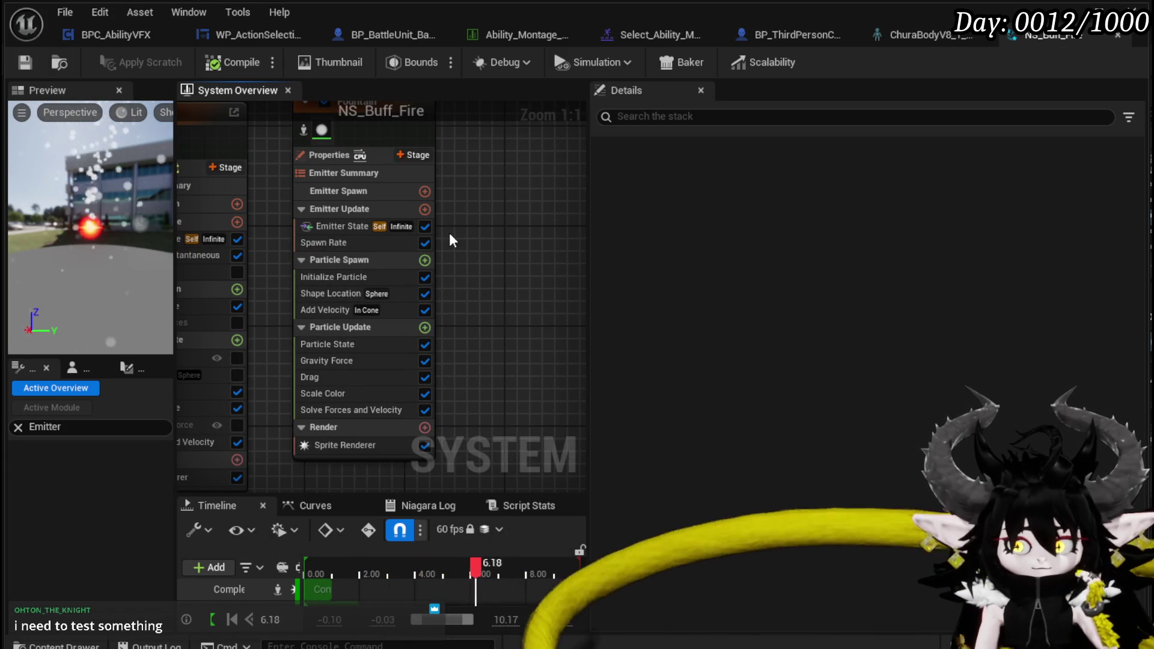
Play-test the Fountain version of the buff in game, then reopen NS_Buff_Fire
left_click(341, 158)
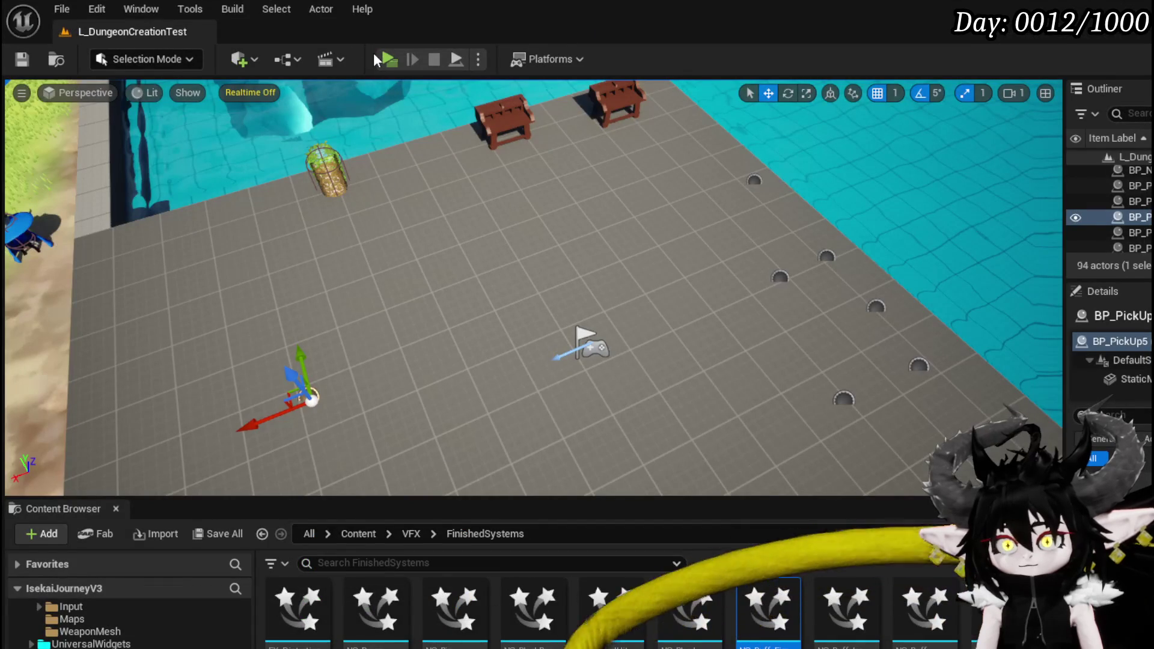
left_click(383, 57)
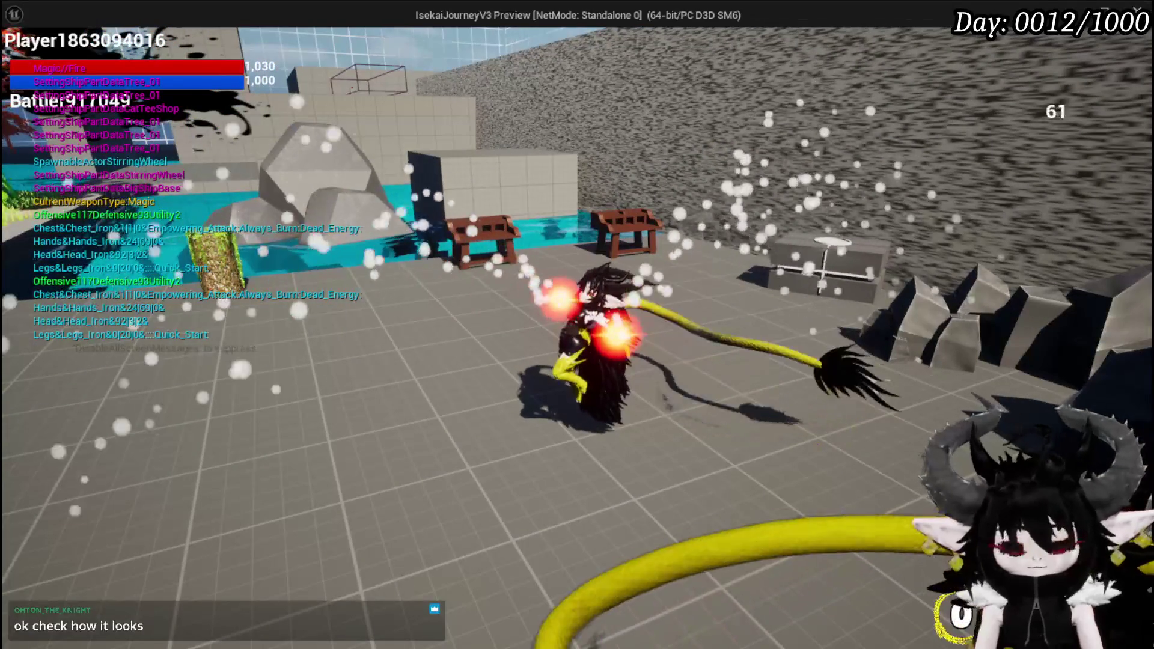
key("Escape")
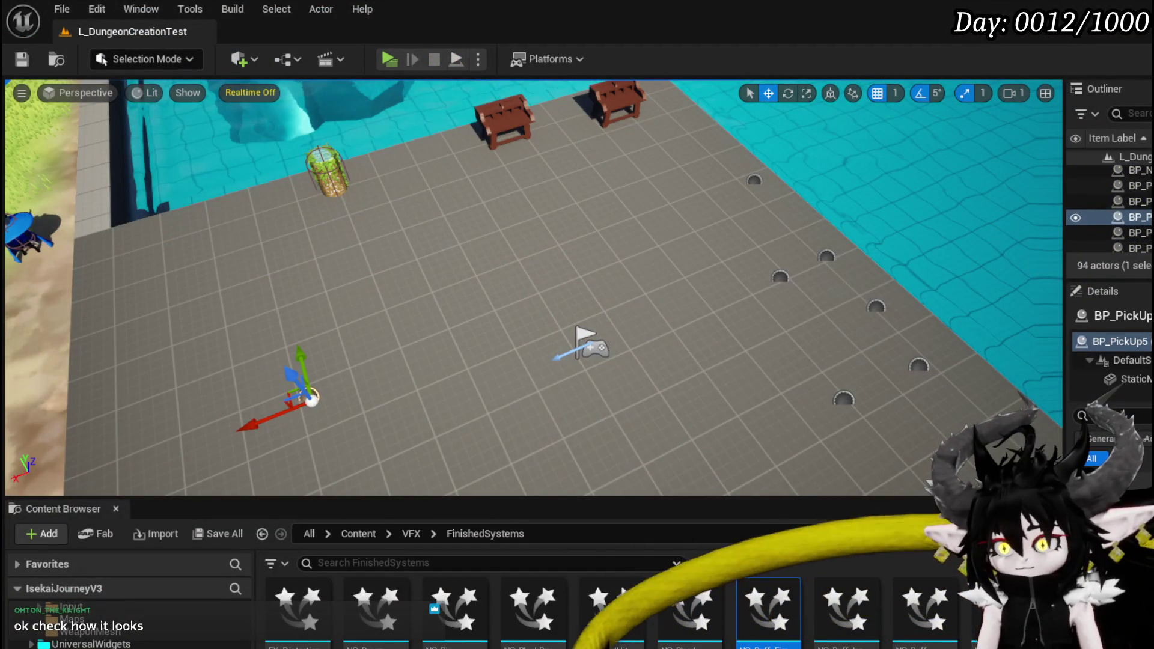
double_click(767, 607)
Disable the Fountain emitter, re-enable CompletelyEmpty001 and fLAMES, and restart the preview
mouse_move(572, 244)
left_mouse_down()
mouse_move(523, 253)
mouse_move(526, 273)
left_mouse_up()
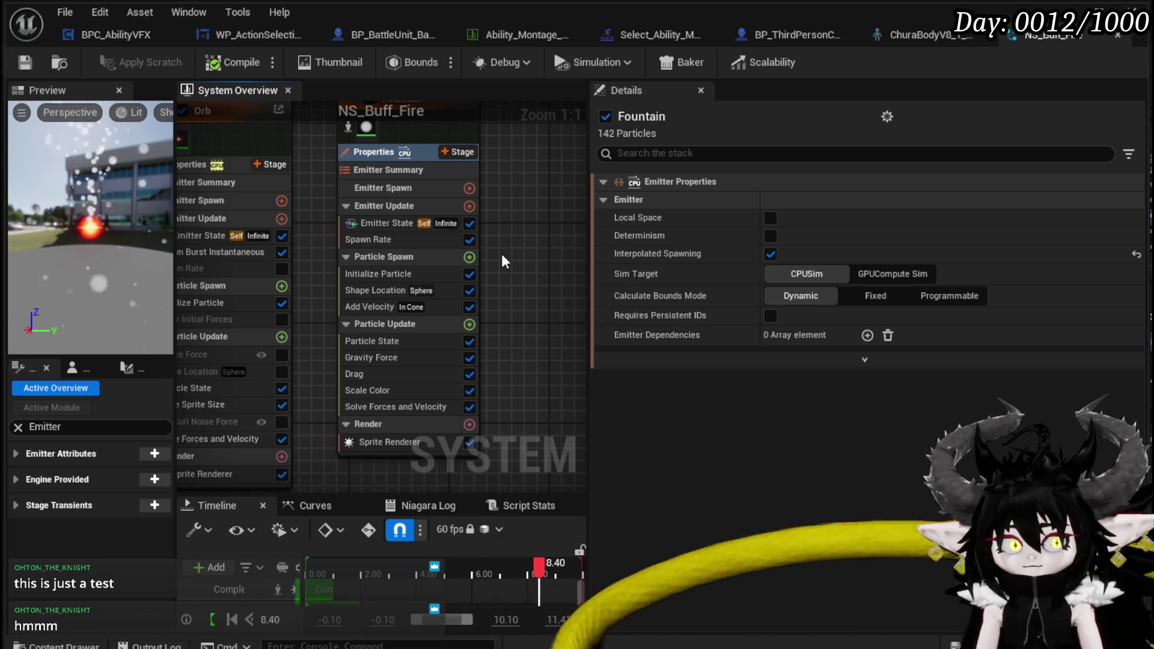
key("Home")
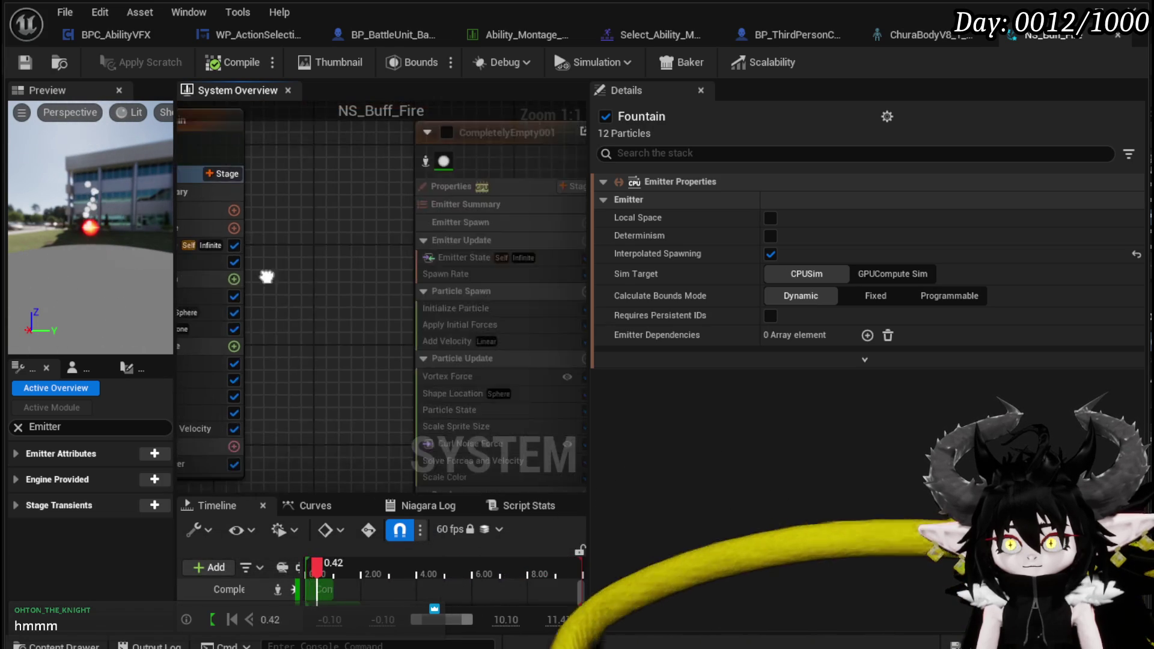
left_click(256, 163)
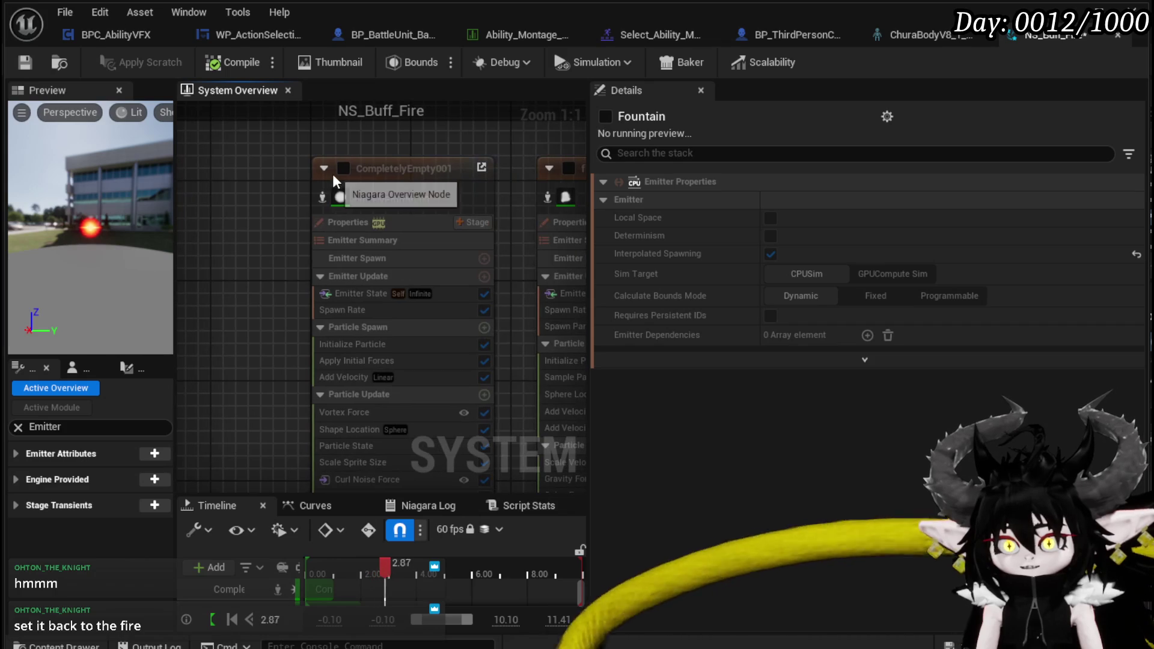
left_click(343, 168)
left_click(571, 167)
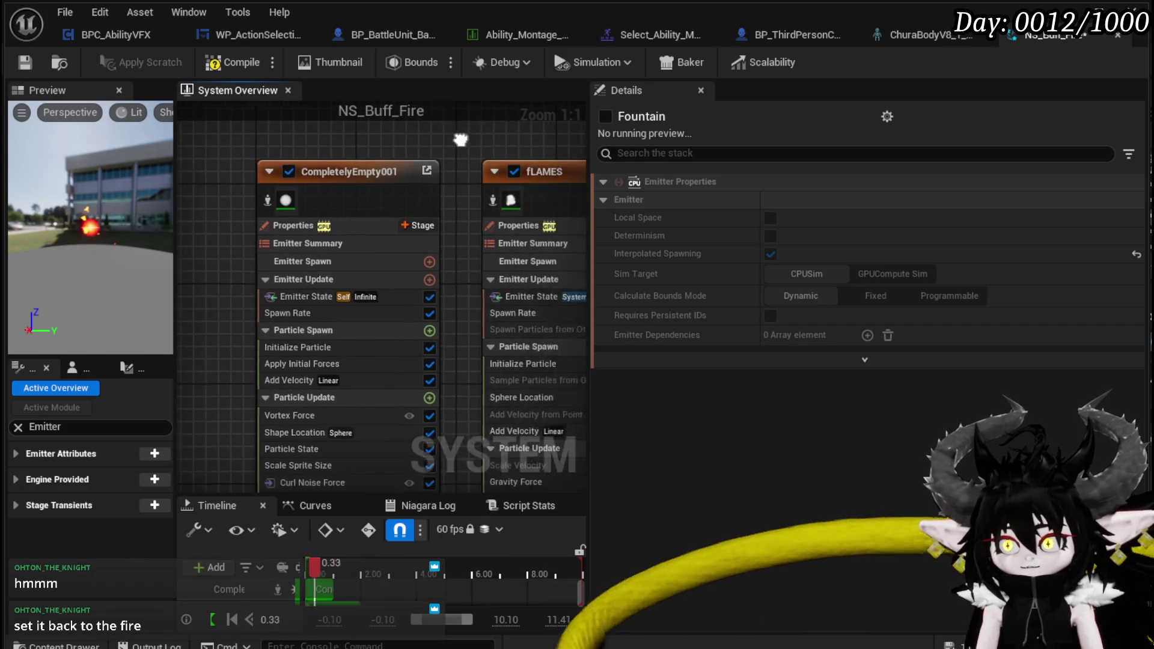
scroll(353, 151, "down", 1)
left_click_drag(336, 153, 545, 158)
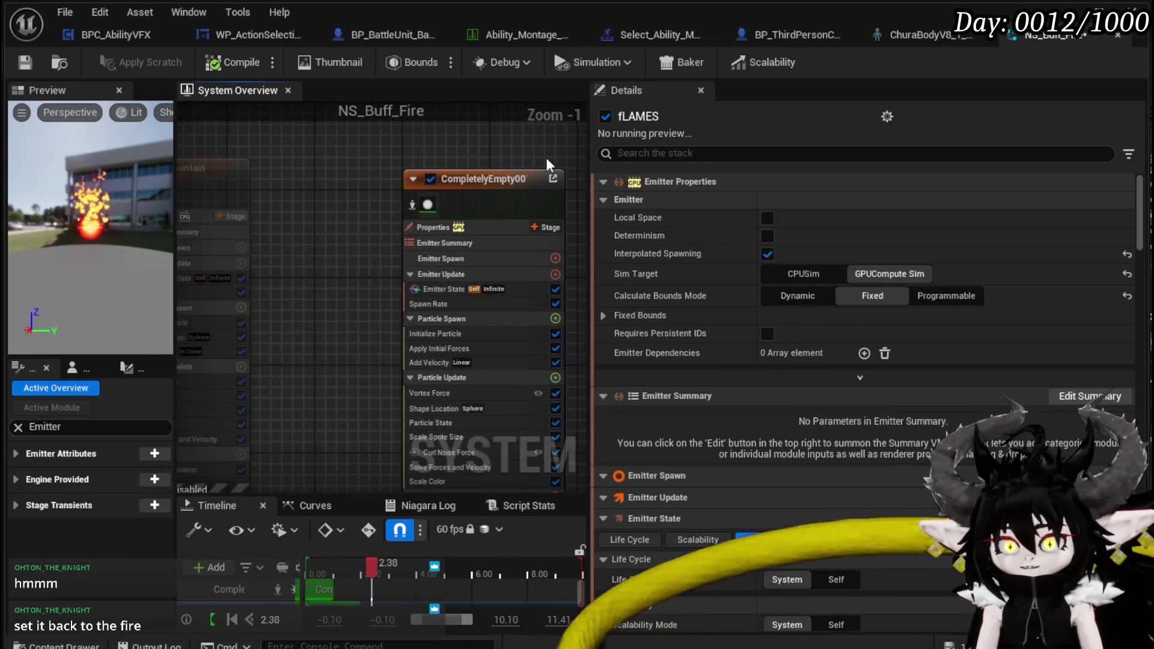
left_click(26, 62)
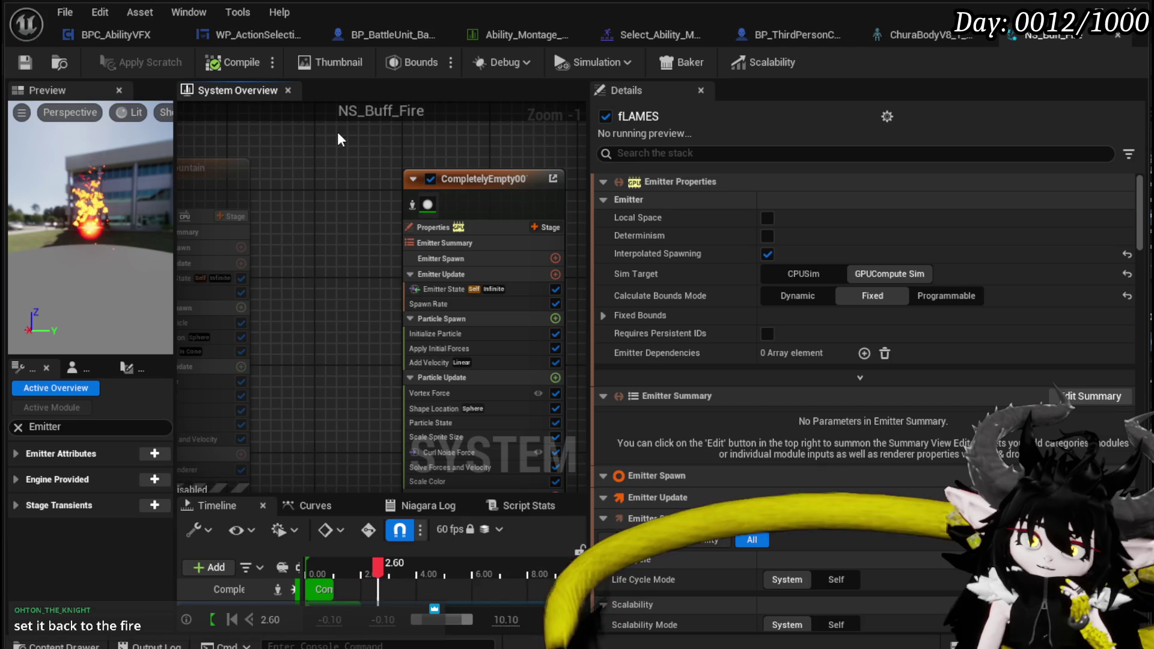
Select the Fountain emitter and launch the game to play-test the fire buff
left_click_drag(262, 153, 379, 164)
left_click(379, 165)
mouse_move(483, 165)
left_mouse_down()
mouse_move(406, 147)
mouse_move(406, 157)
left_mouse_up()
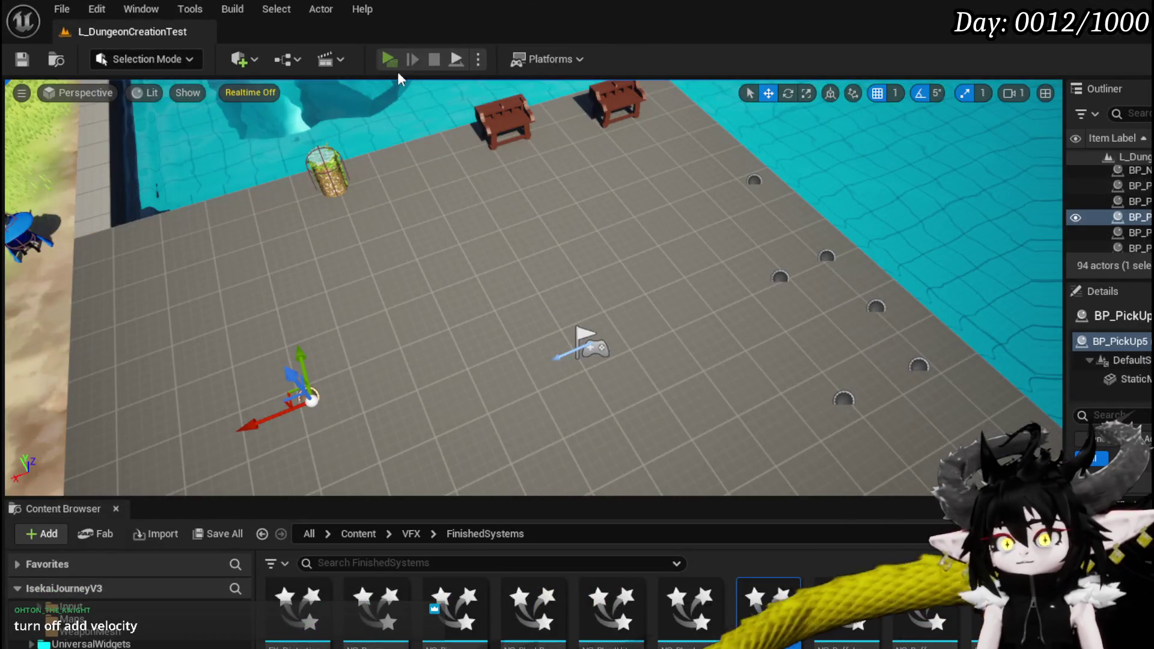
left_click(389, 59)
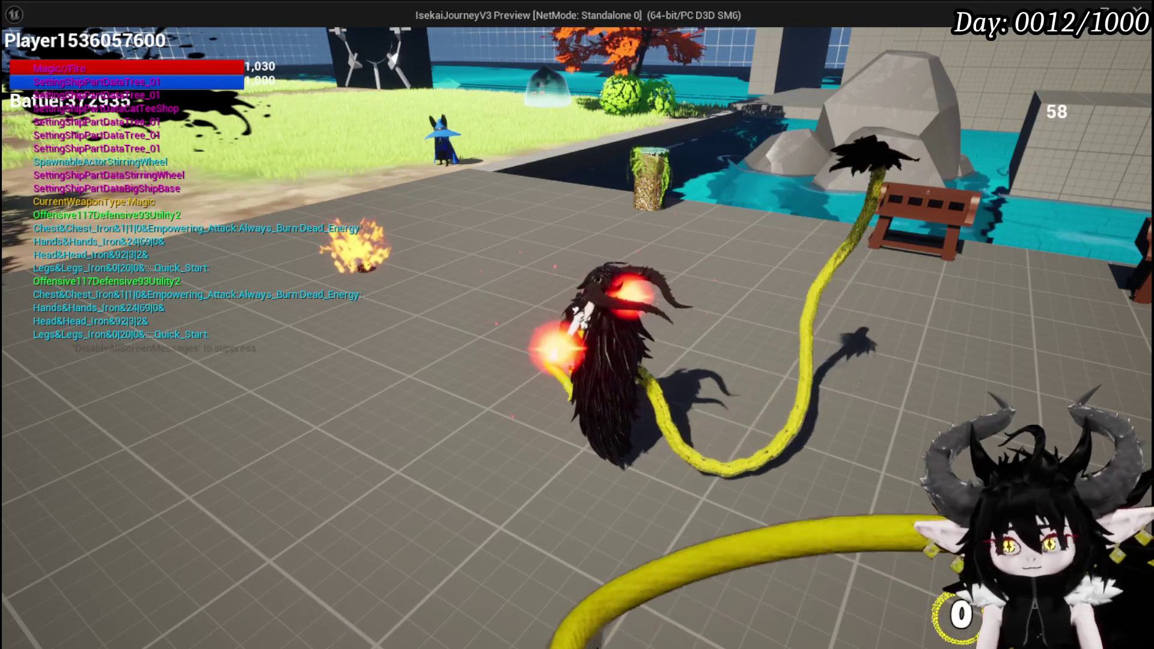
key("Escape")
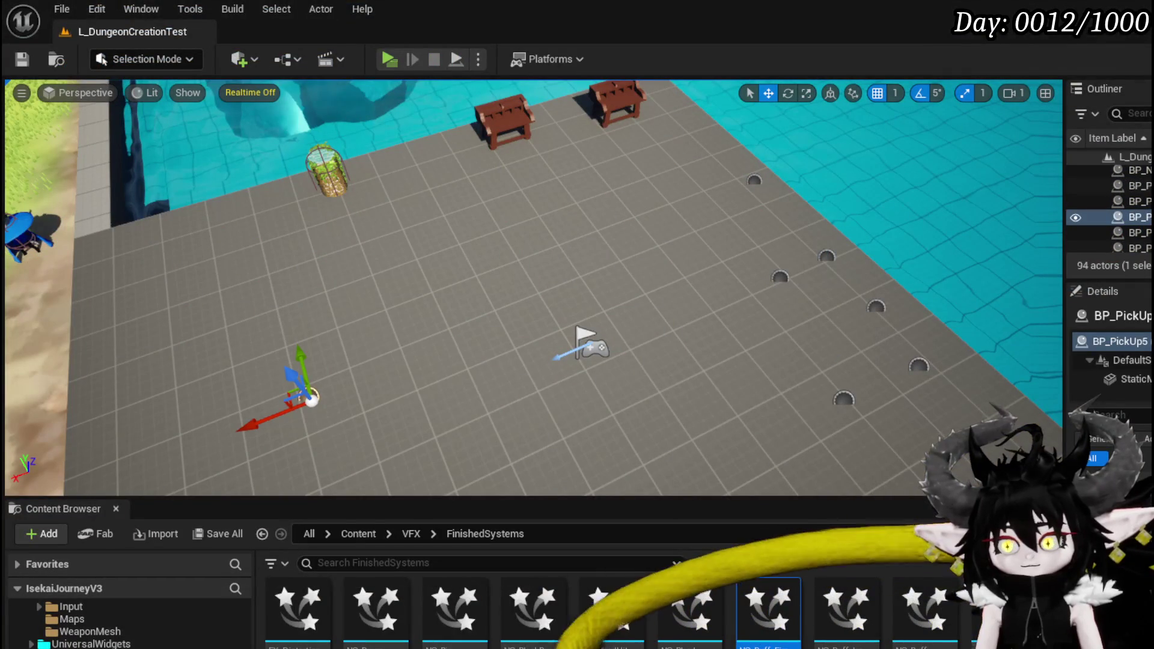
key("alt+Tab")
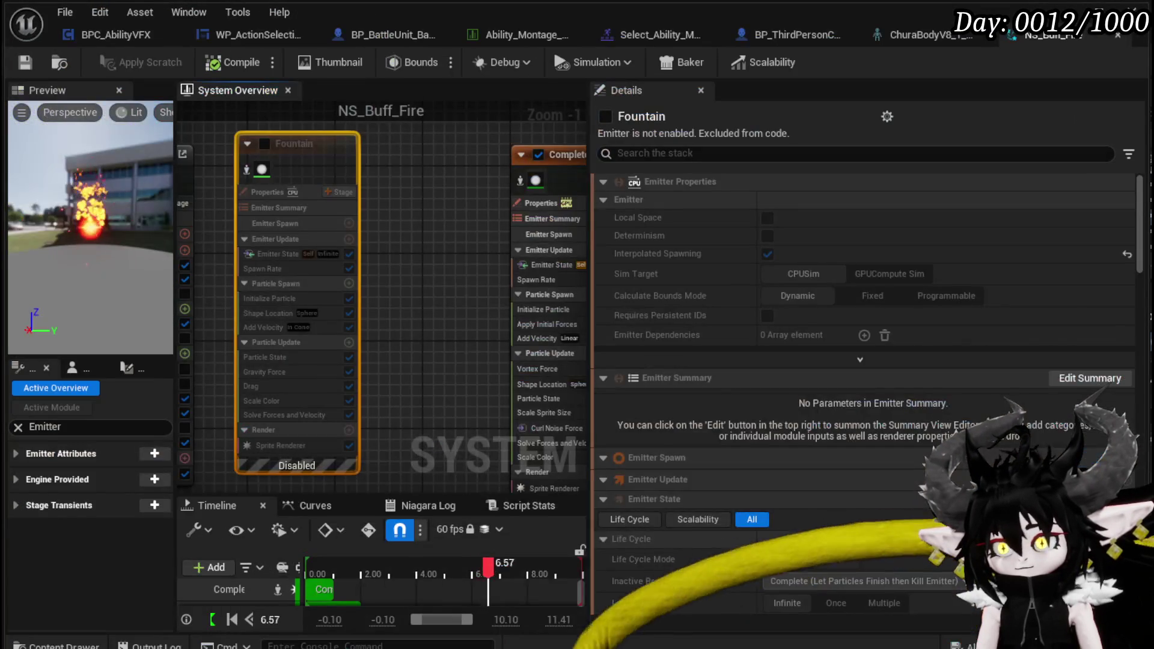
Rearrange the fire, Orb and Fountain emitter nodes in the graph
scroll(384, 264, "down", 3)
scroll(253, 285, "up", 2)
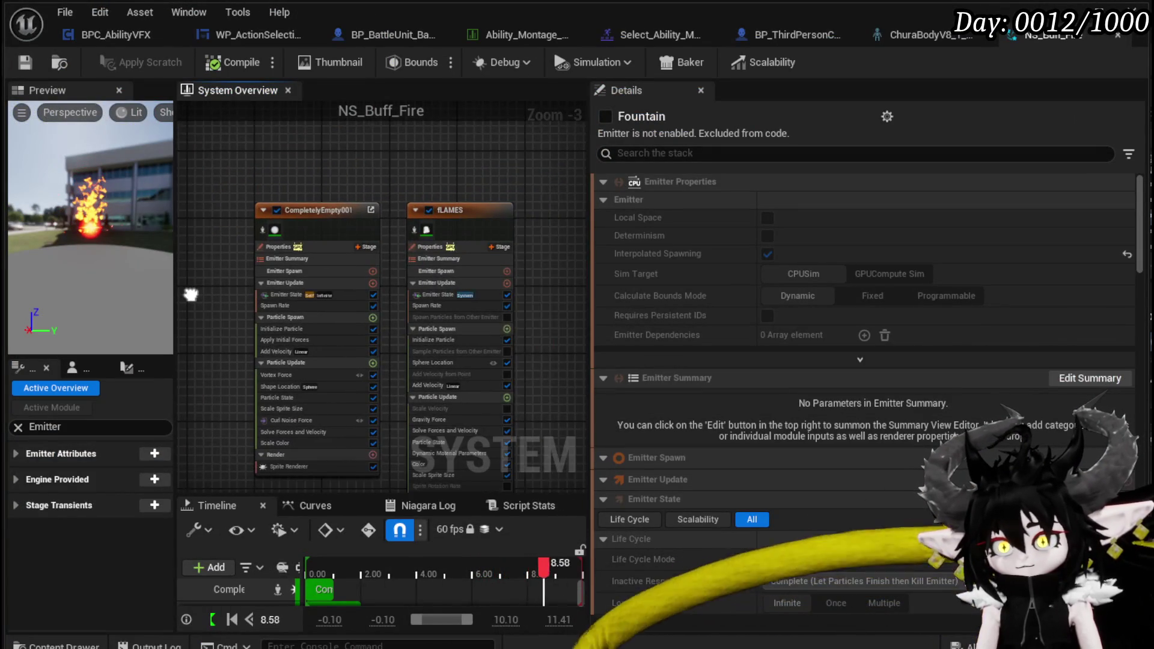
mouse_move(339, 160)
left_mouse_down()
mouse_move(480, 208)
mouse_move(384, 198)
left_mouse_up()
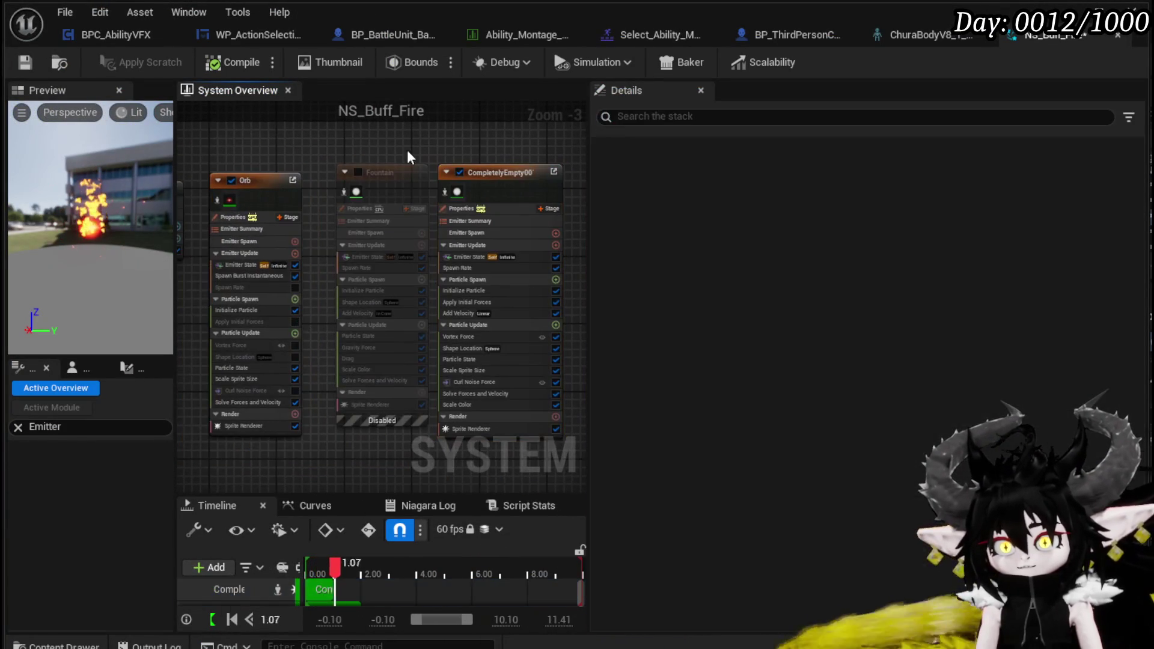
mouse_move(406, 150)
left_mouse_down()
mouse_move(351, 171)
mouse_move(371, 143)
left_mouse_up()
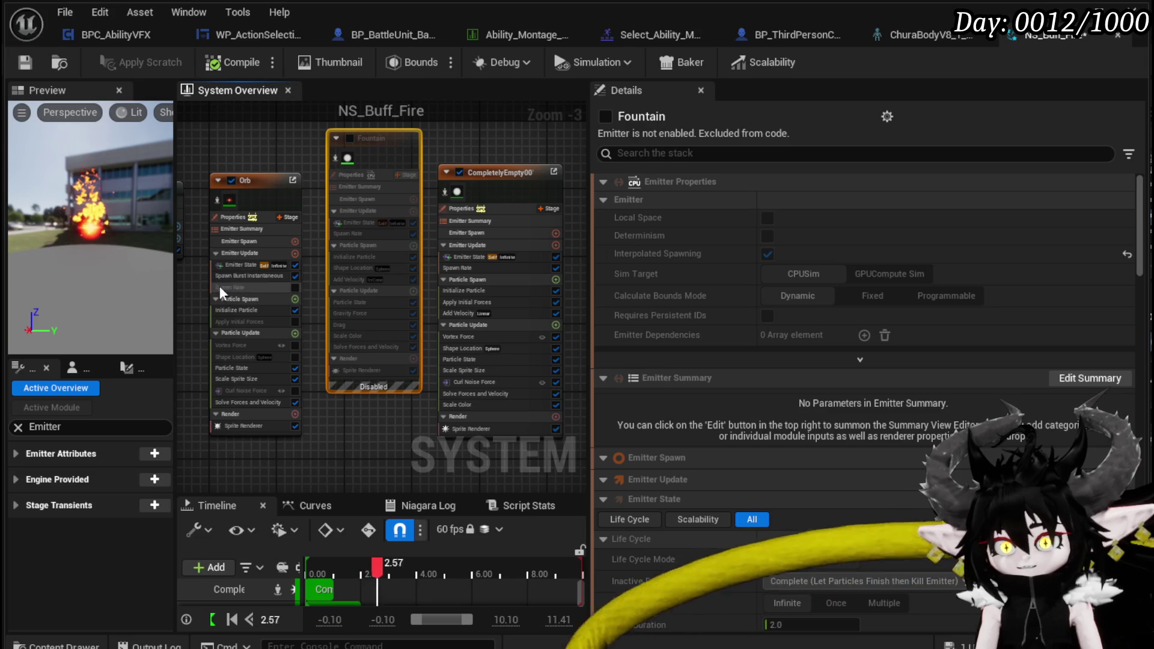
right_click(410, 249)
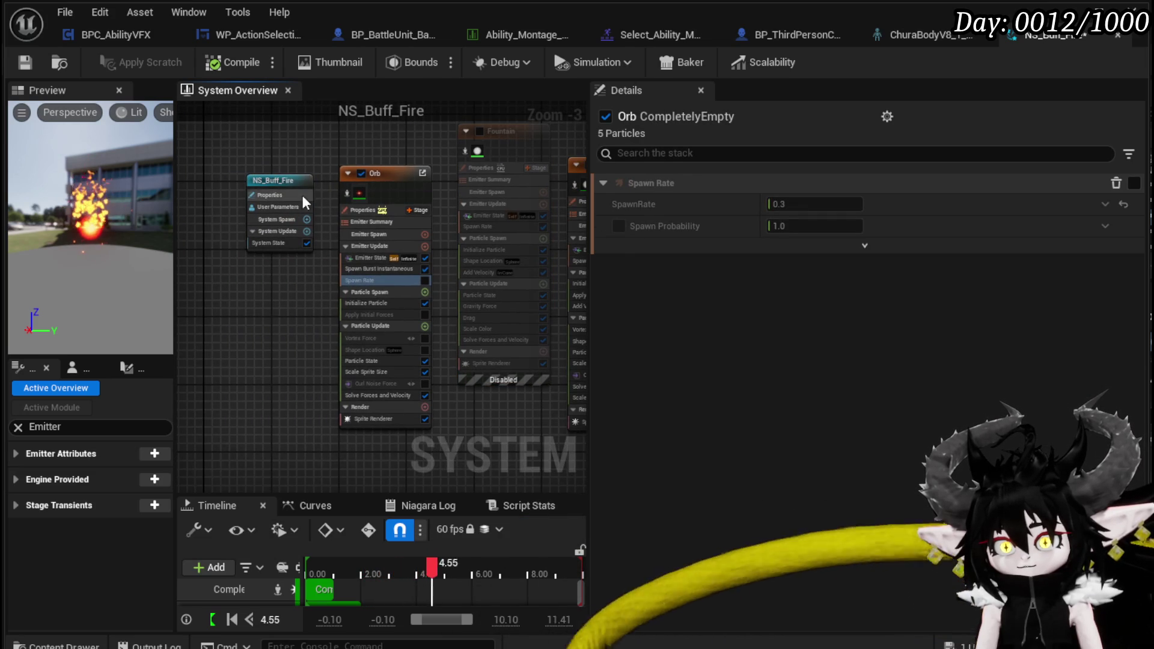
mouse_move(373, 168)
left_mouse_down()
mouse_move(399, 168)
mouse_move(384, 166)
left_mouse_up()
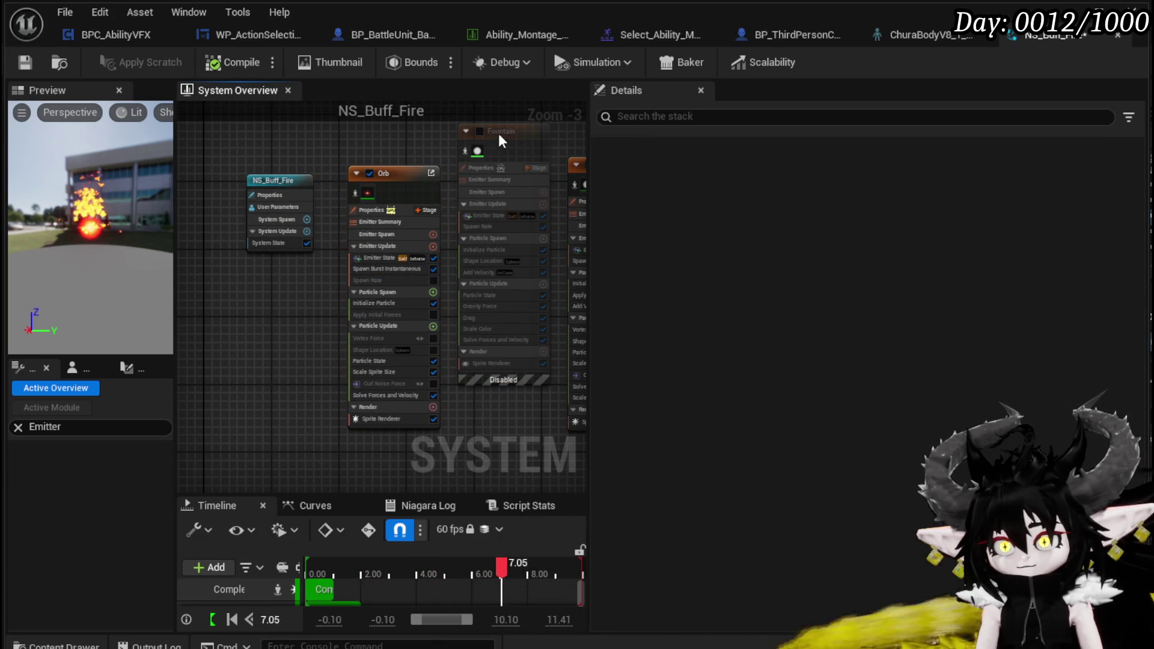
mouse_move(498, 134)
left_mouse_down()
mouse_move(202, 194)
mouse_move(315, 184)
left_mouse_up()
Switch off the fLAMES emitter's Add Velocity module
left_click_drag(457, 190, 248, 162)
left_click_drag(436, 170, 306, 147)
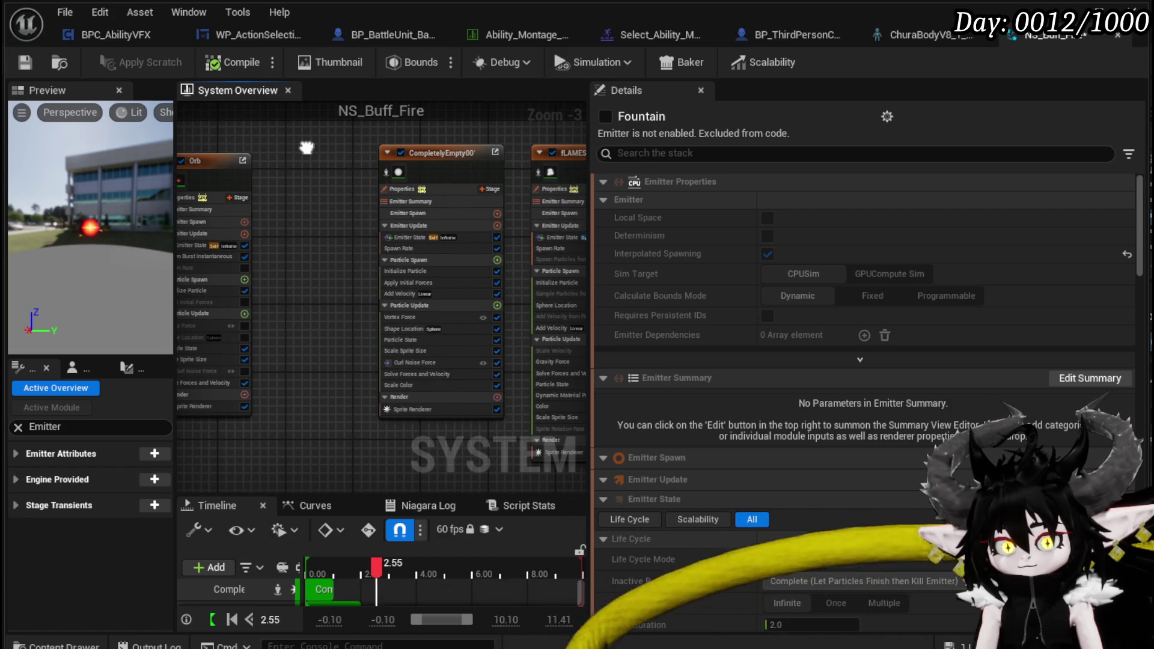
left_click_drag(306, 147, 272, 120)
scroll(430, 291, "up", 3)
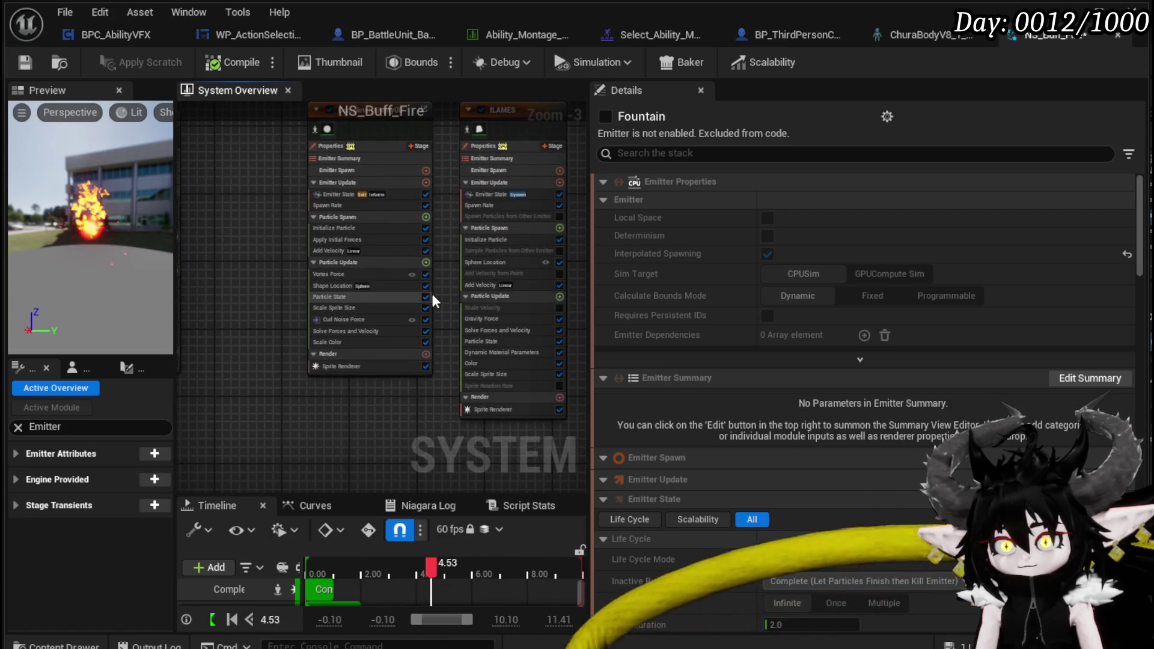
left_click_drag(454, 289, 305, 243)
left_click(484, 234)
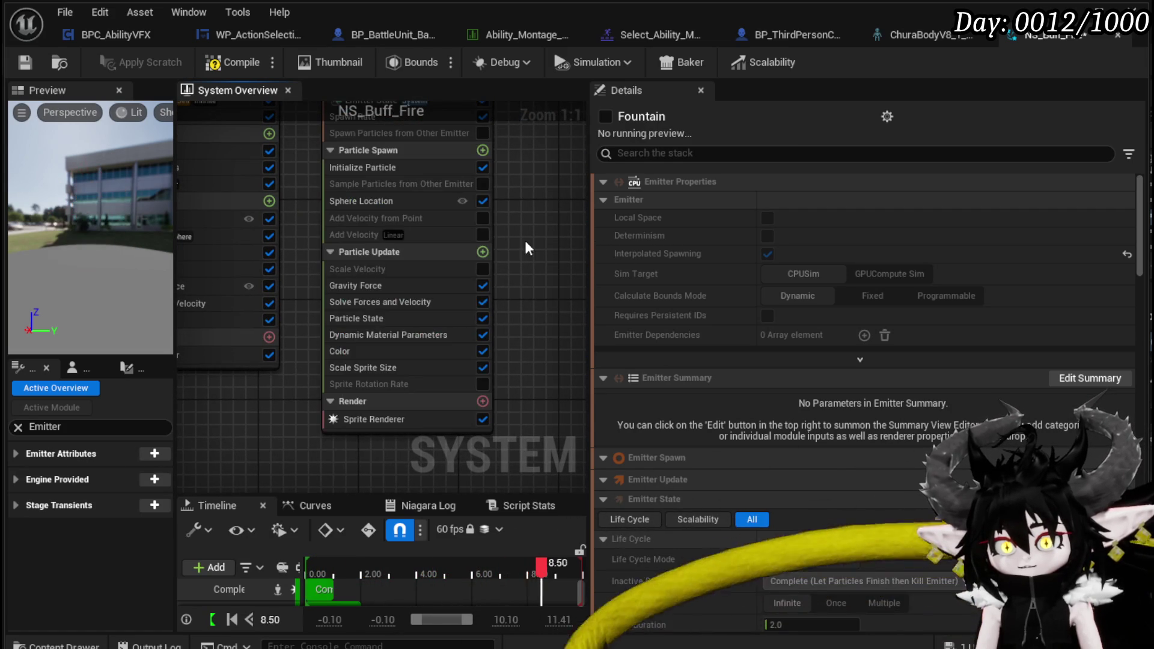
Show the fLAMES Gravity Force vector (0, 0, 50) and save the system
left_click(524, 241)
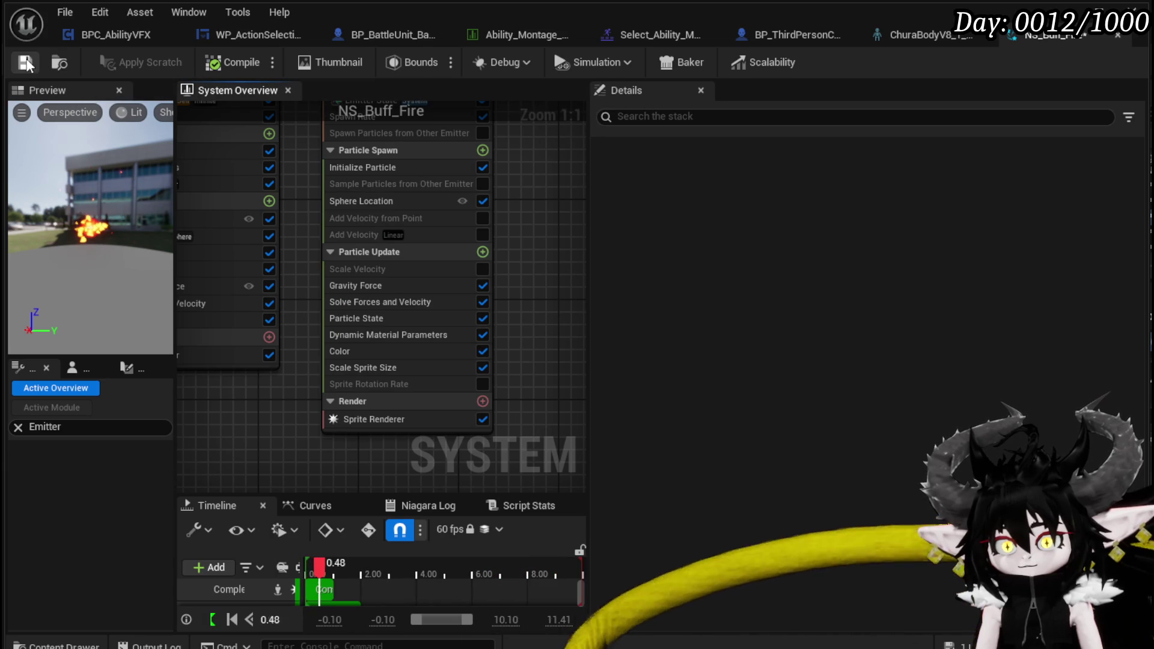
left_click(389, 287)
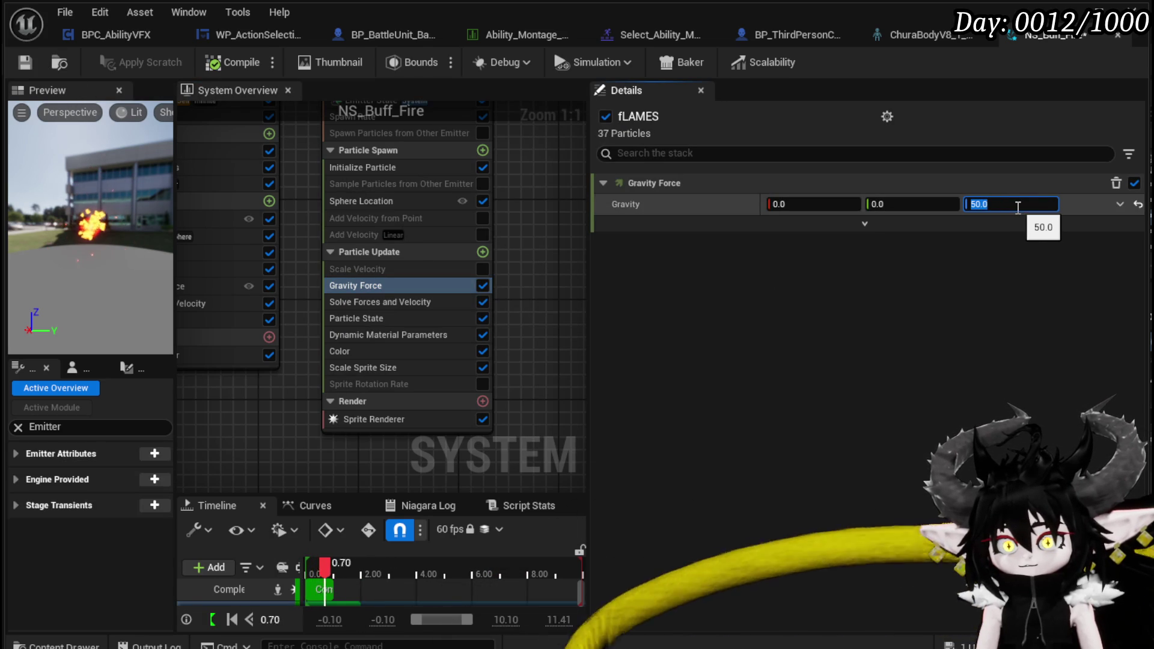
left_click(26, 63)
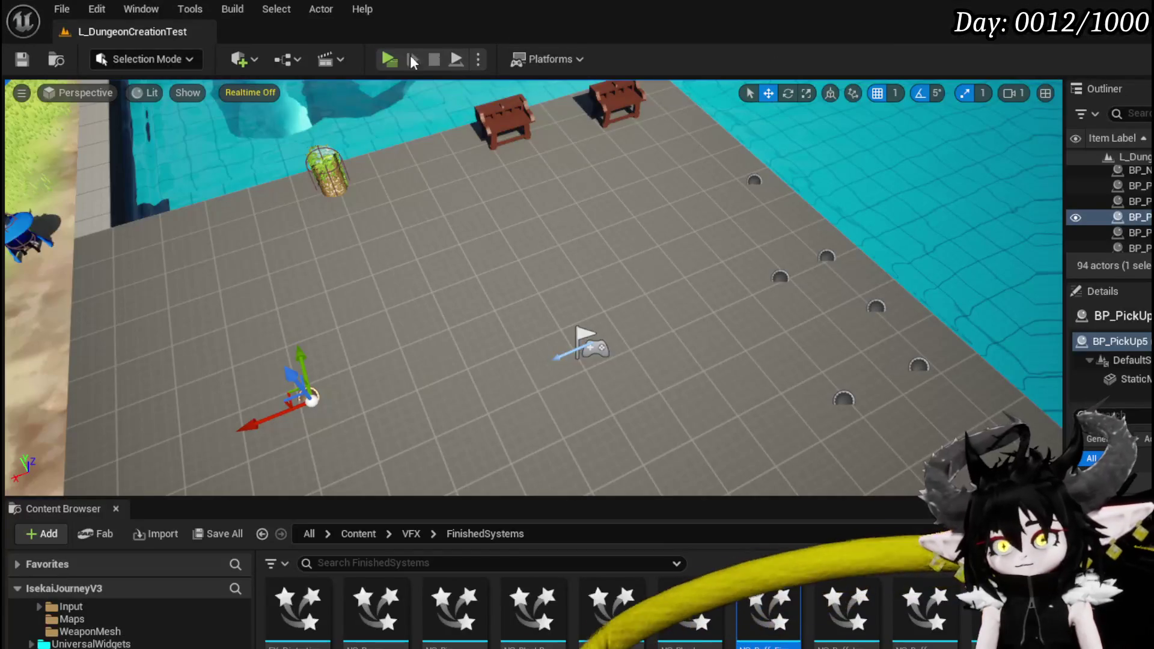
Run a standalone game preview of the fire buff, then stop it with Esc
left_click(410, 55)
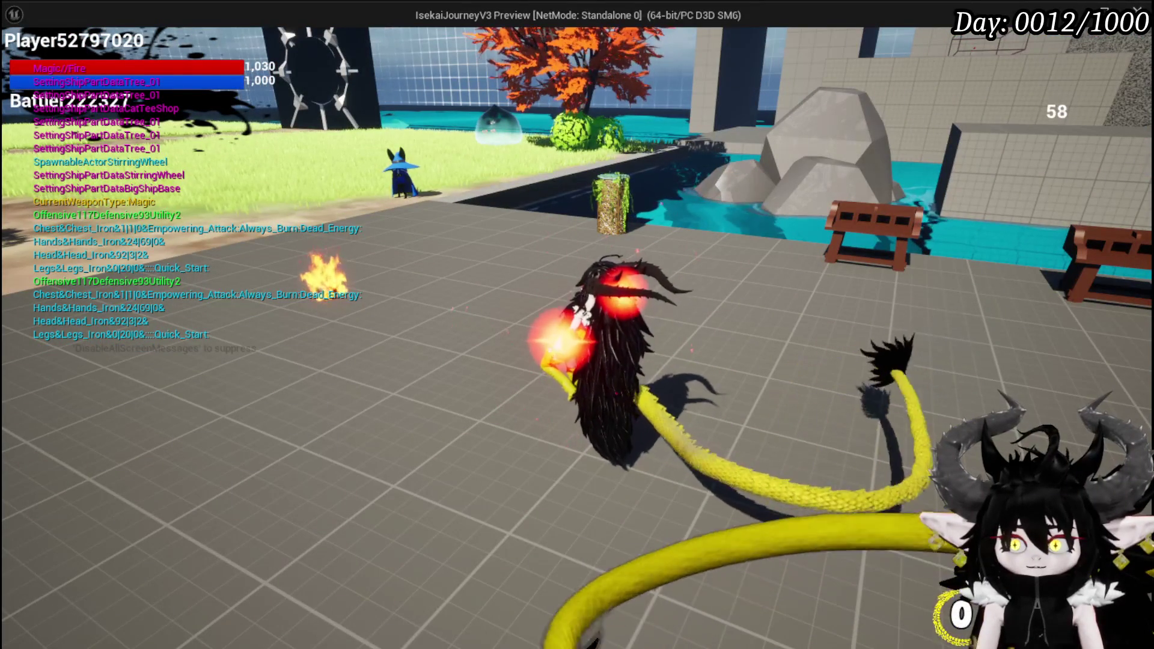
key("Escape")
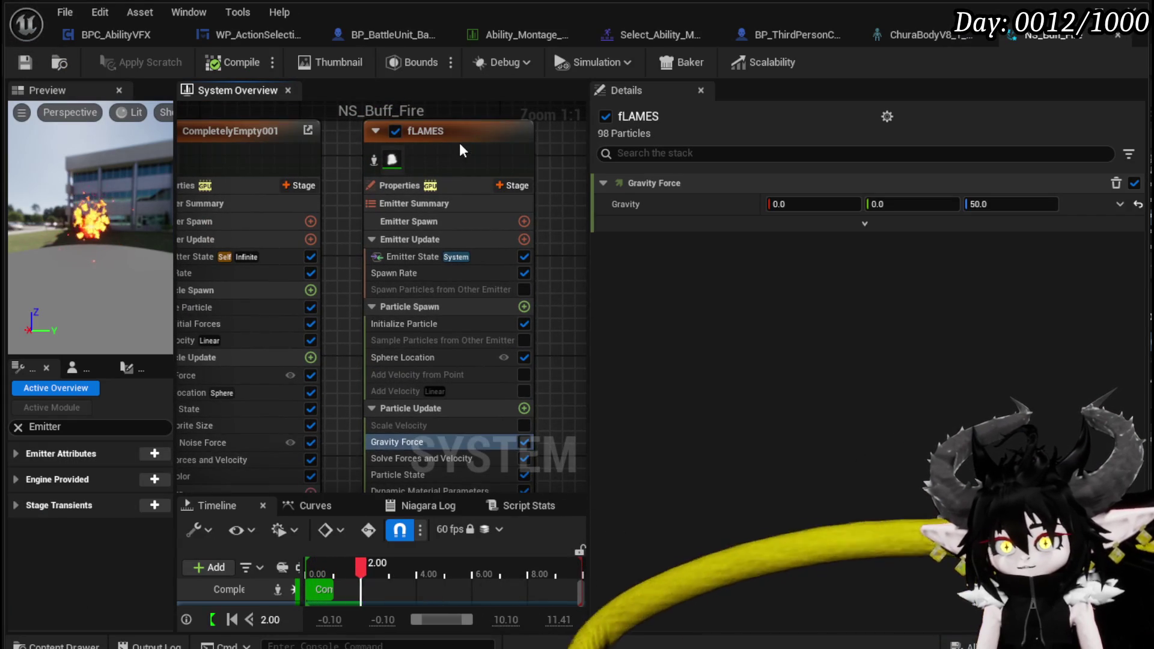
Switch the fLAMES emitter to Local Space, save, and play-test the fire at the hands
left_click(459, 142)
left_click(766, 218)
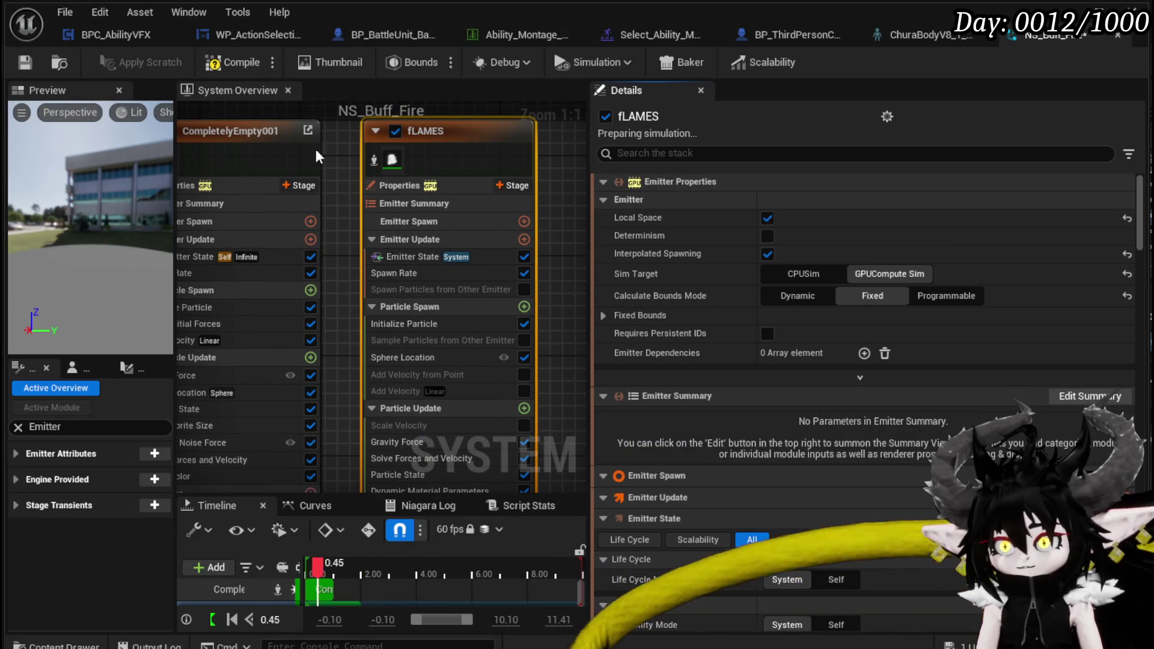
left_click(24, 63)
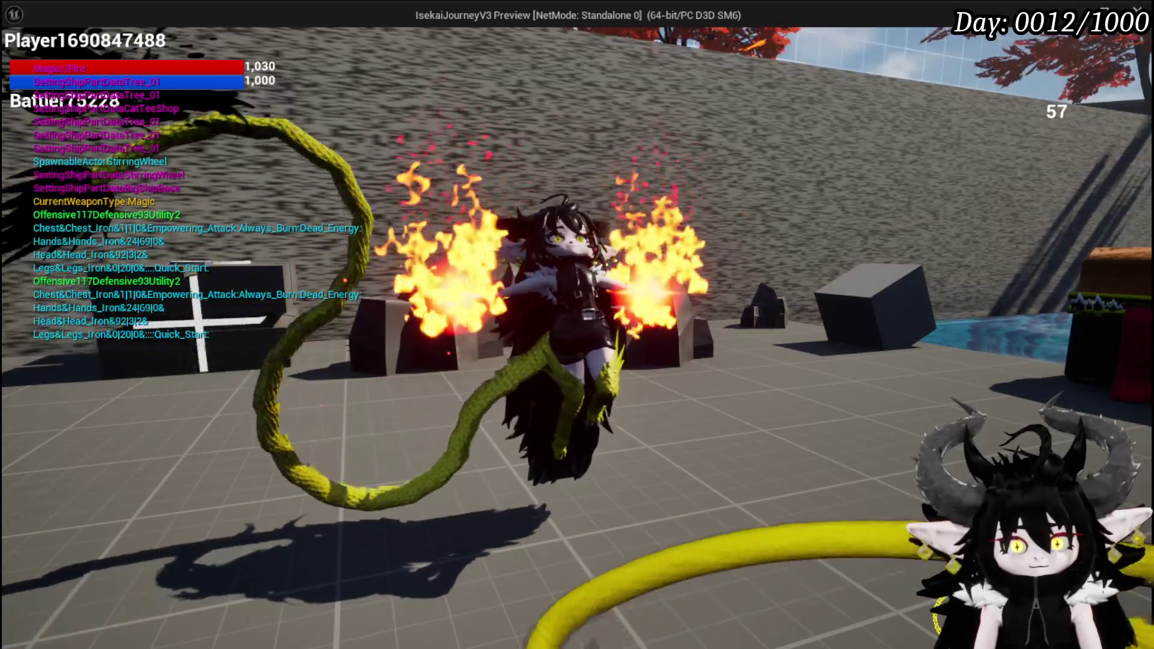
key("Escape")
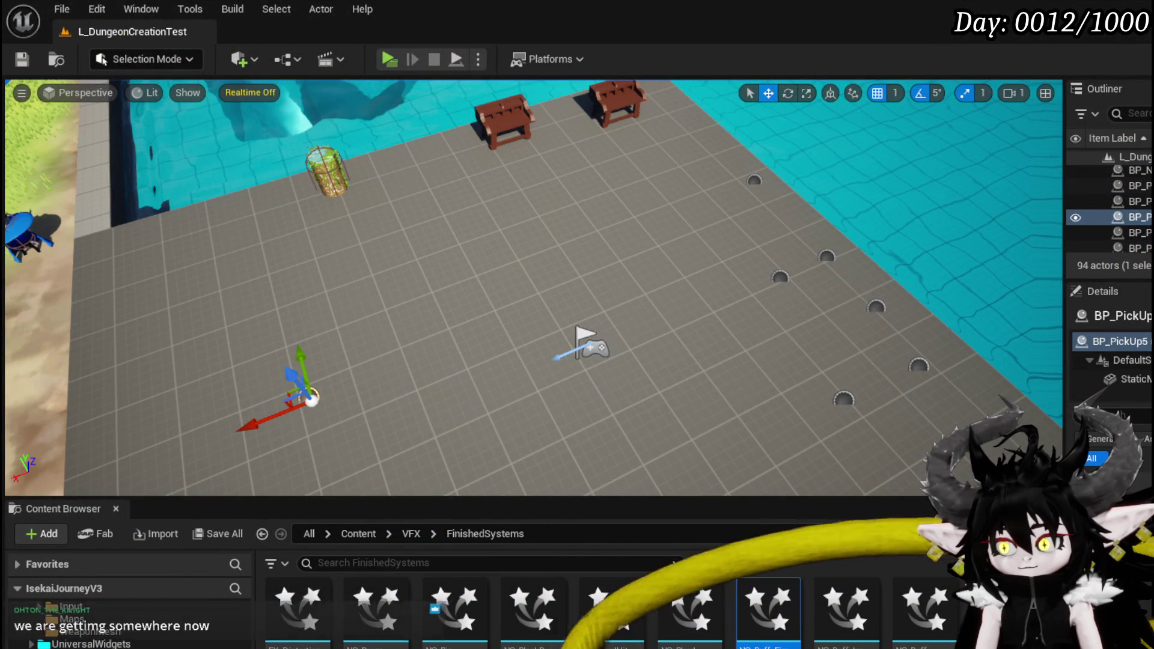
Return to the NS_Buff_Fire editor and pan the System Overview to the fLAMES modules
key("alt+Tab")
scroll(547, 257, "up", 1)
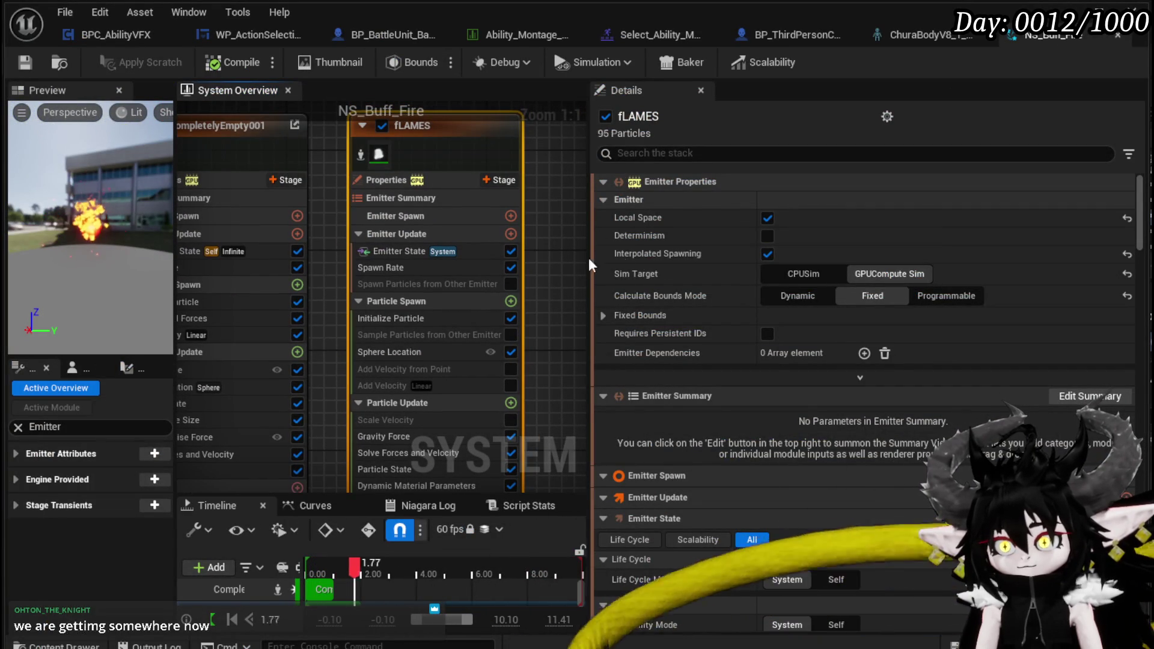
mouse_move(638, 255)
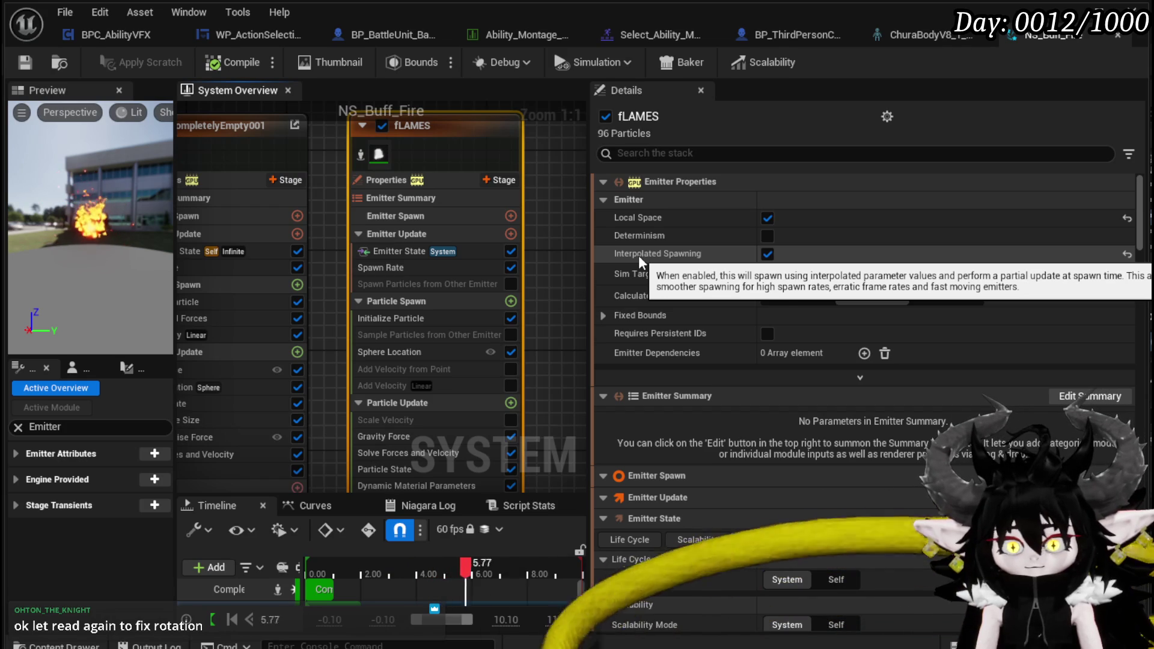
mouse_move(522, 267)
left_mouse_down()
mouse_move(546, 250)
mouse_move(545, 229)
mouse_move(517, 202)
left_mouse_up()
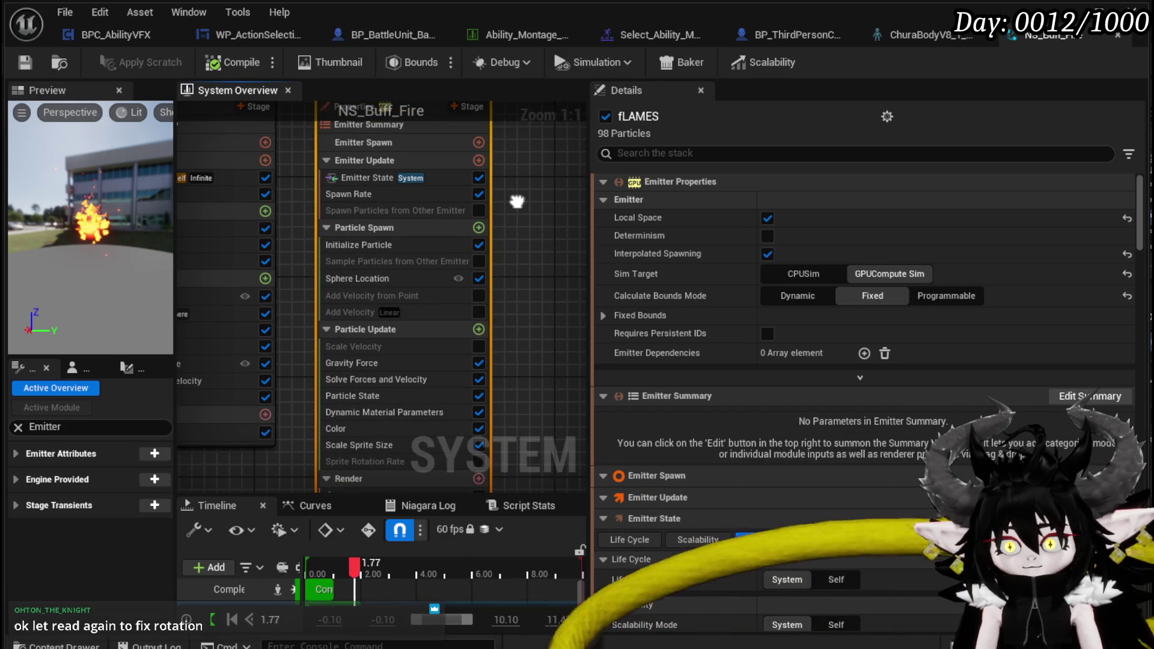
mouse_move(517, 202)
left_mouse_down()
mouse_move(512, 126)
mouse_move(484, 179)
left_mouse_up()
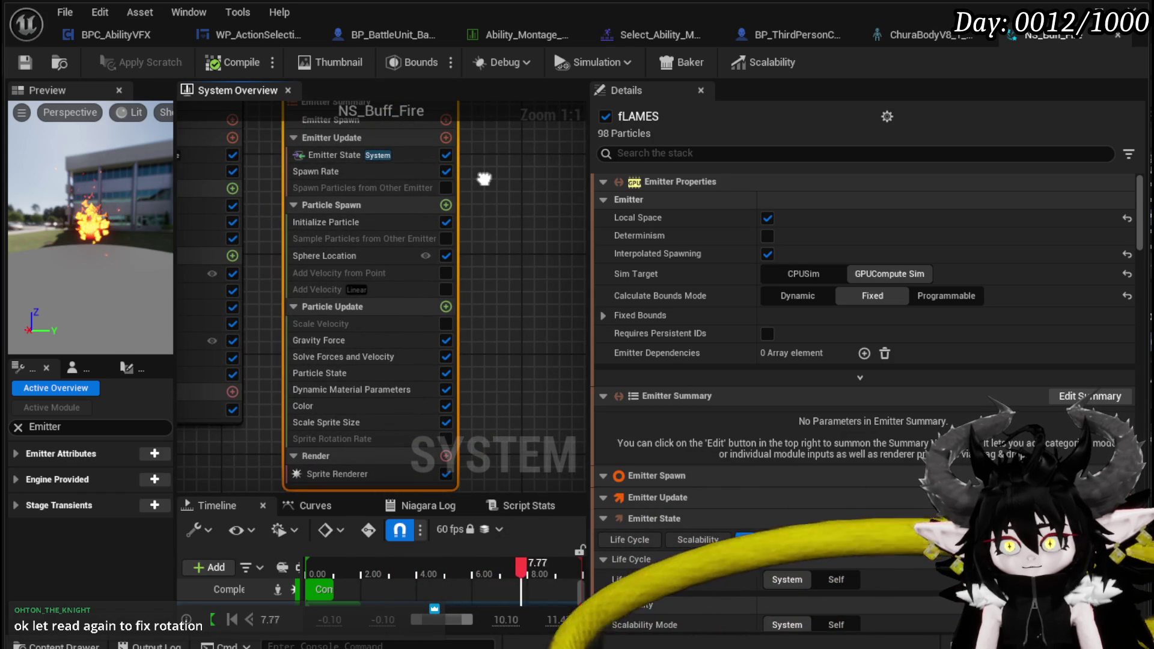
left_click_drag(484, 178, 483, 188)
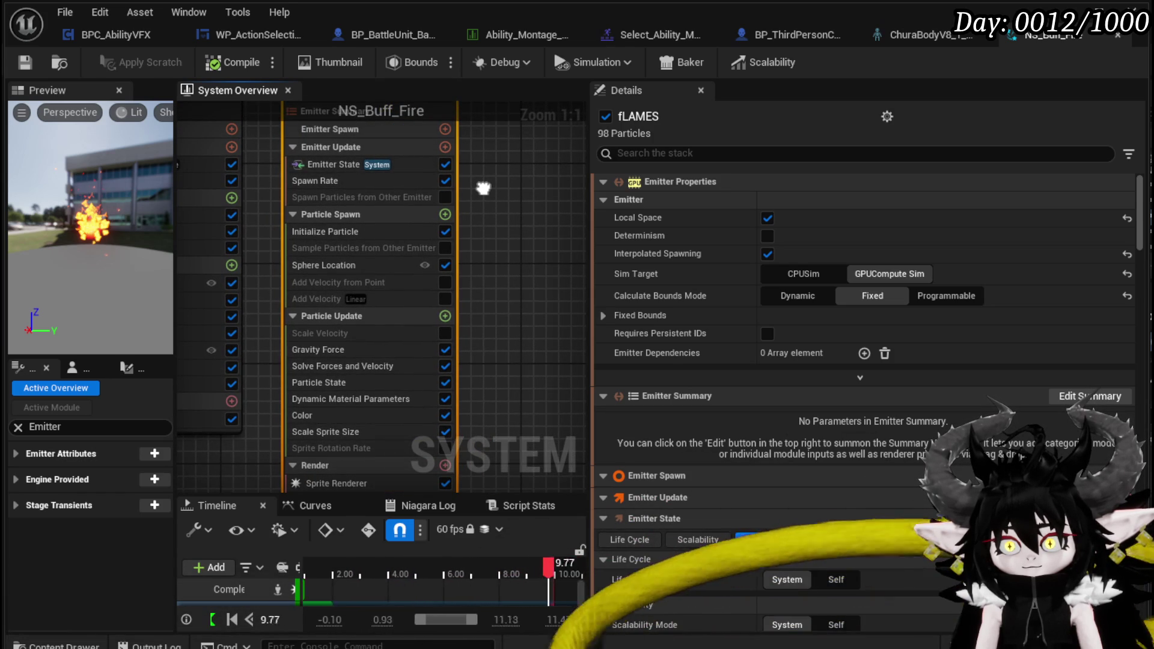
Review fLAMES' Emitter State, Initialize Particle, Sphere Location, Gravity Force and Solve Forces modules
left_click(343, 169)
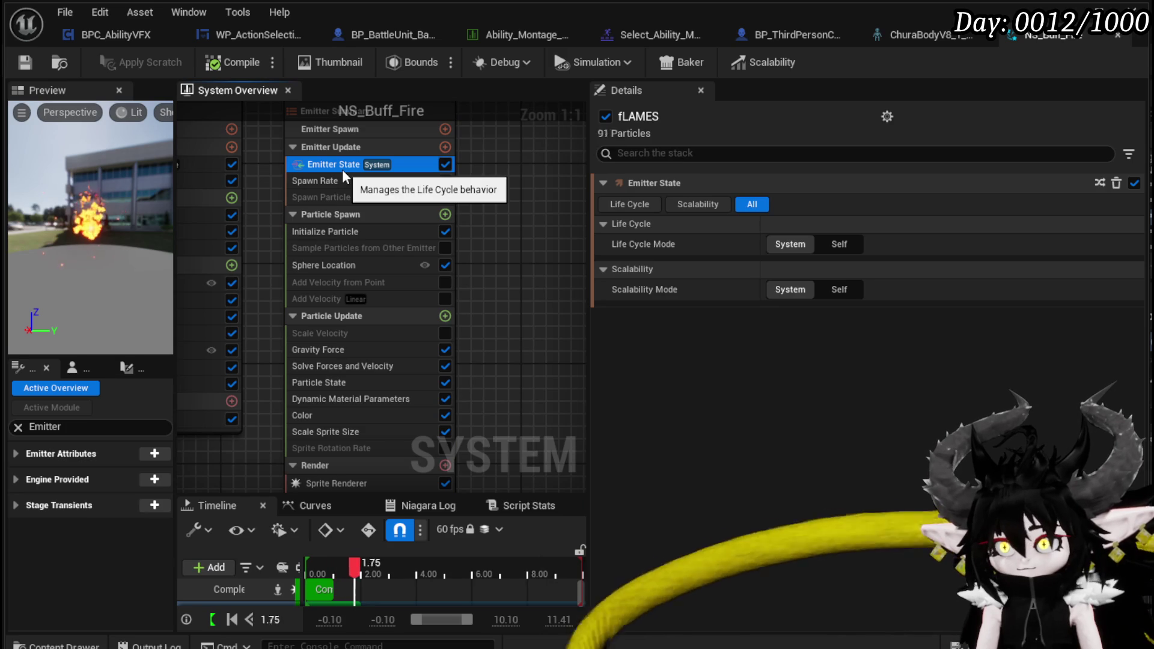
left_click(346, 238)
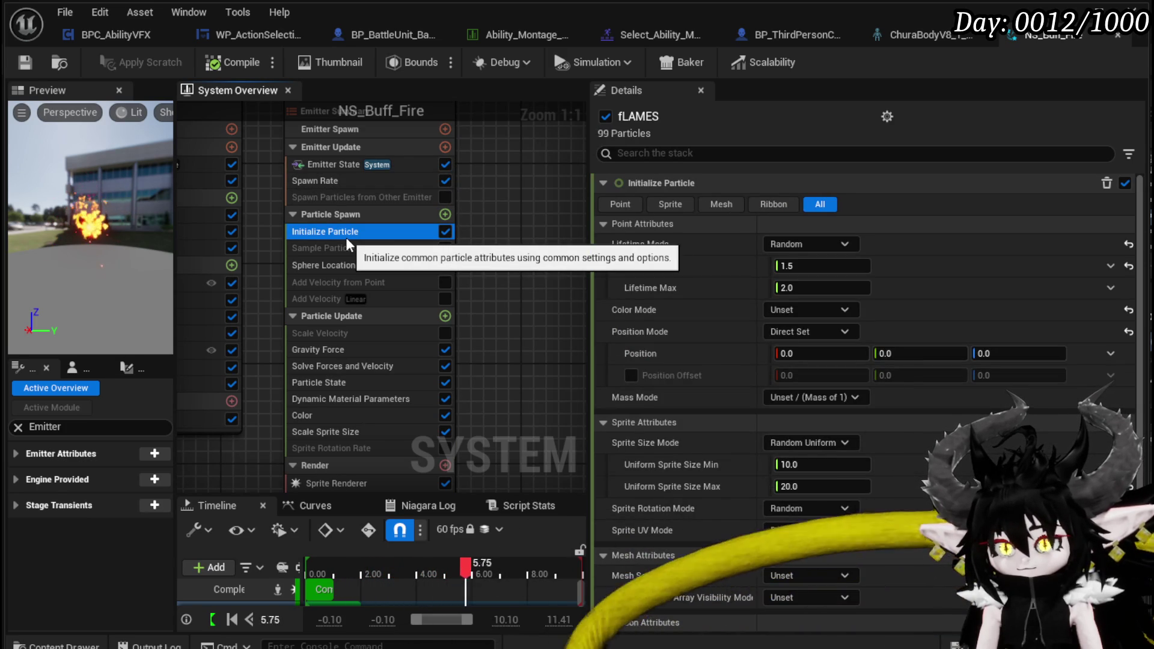
left_click(340, 264)
mouse_move(488, 283)
left_mouse_down()
mouse_move(479, 216)
mouse_move(491, 243)
left_mouse_up()
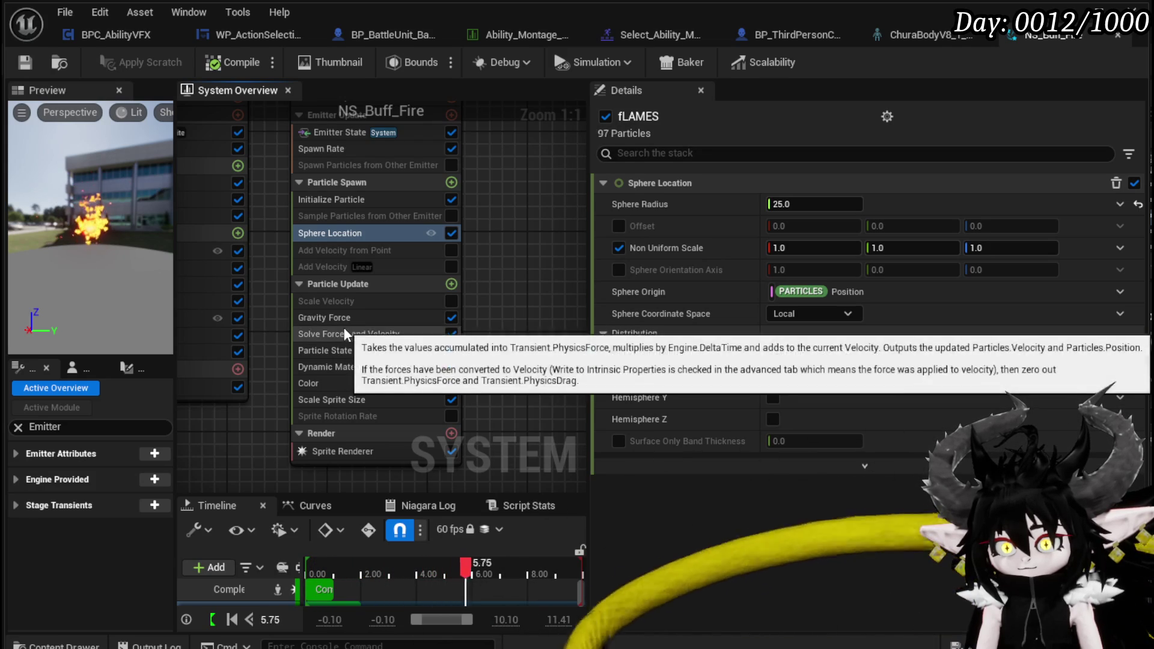
left_click(360, 318)
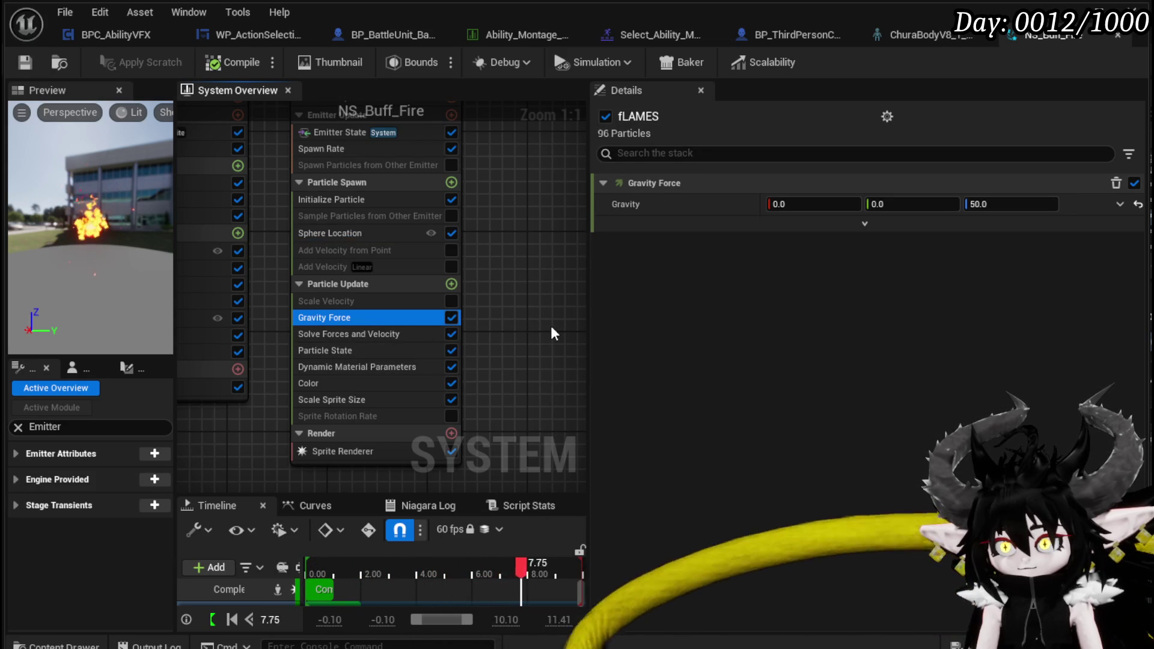
left_click(343, 341)
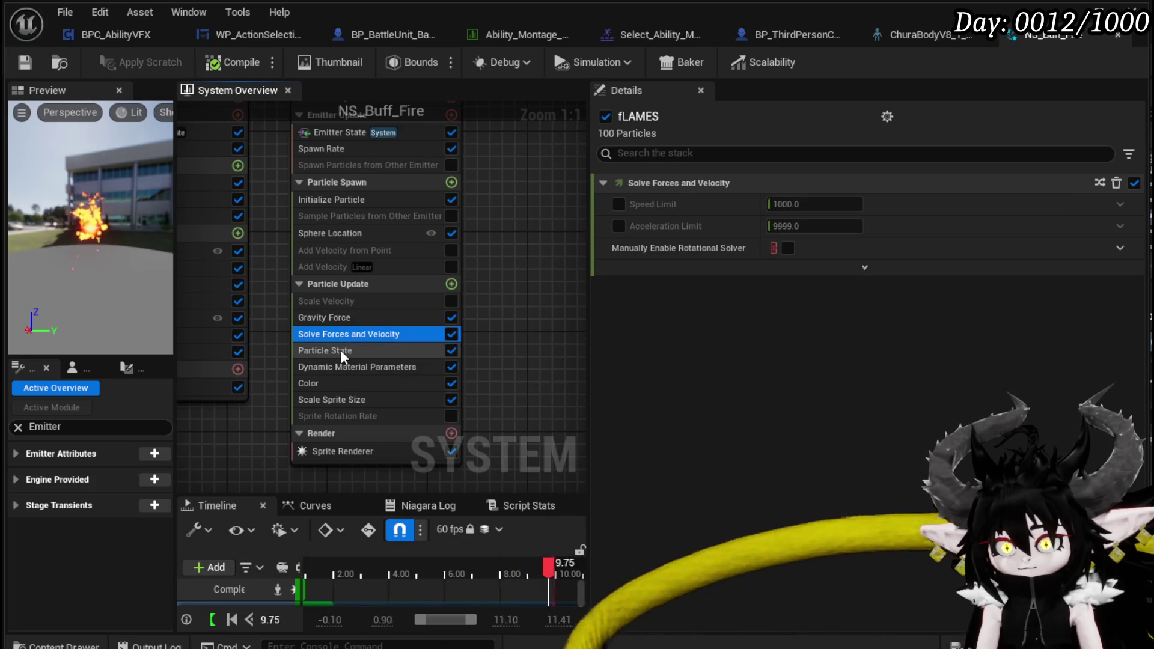
Check Particle State and the dissolve curve, then disable Dynamic Material Parameters
left_click(341, 351)
left_click(341, 367)
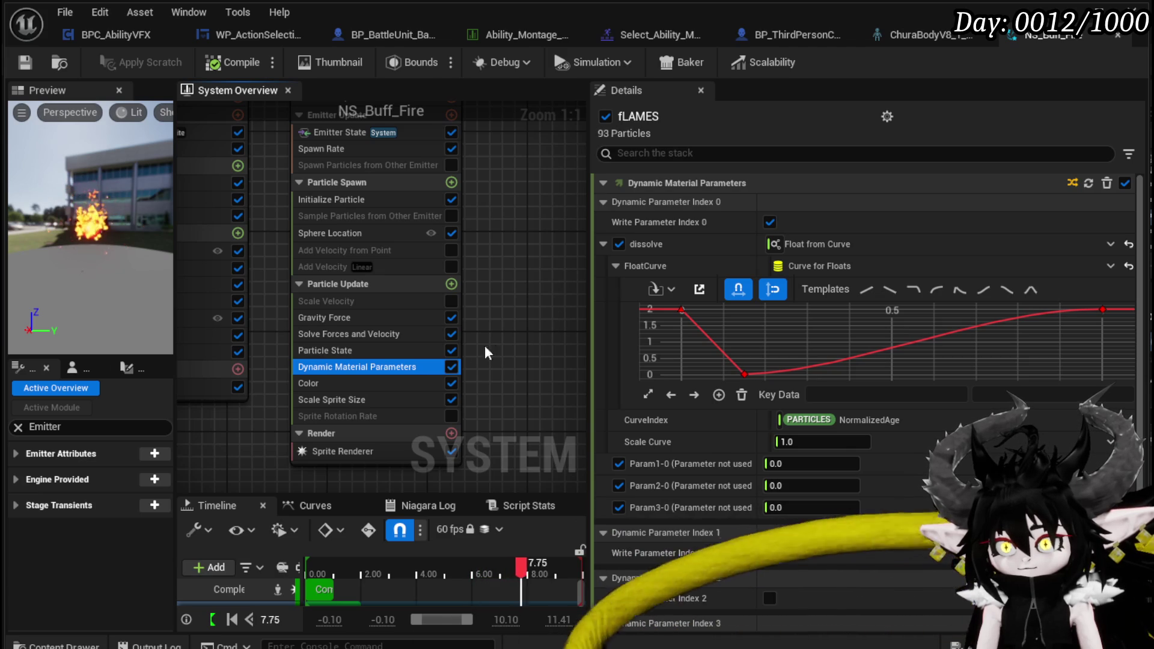
left_click(451, 366)
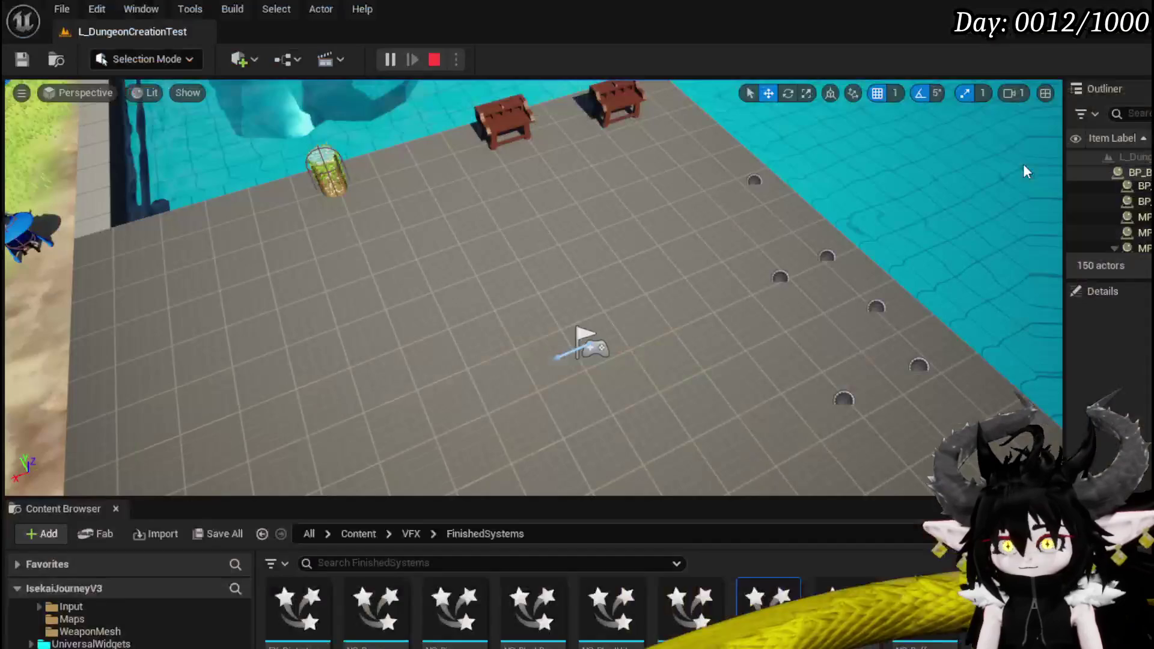
Stop the game, re-enable Dynamic Material Parameters on fLAMES, and save NS_Buff_Fire for testing
key("Escape")
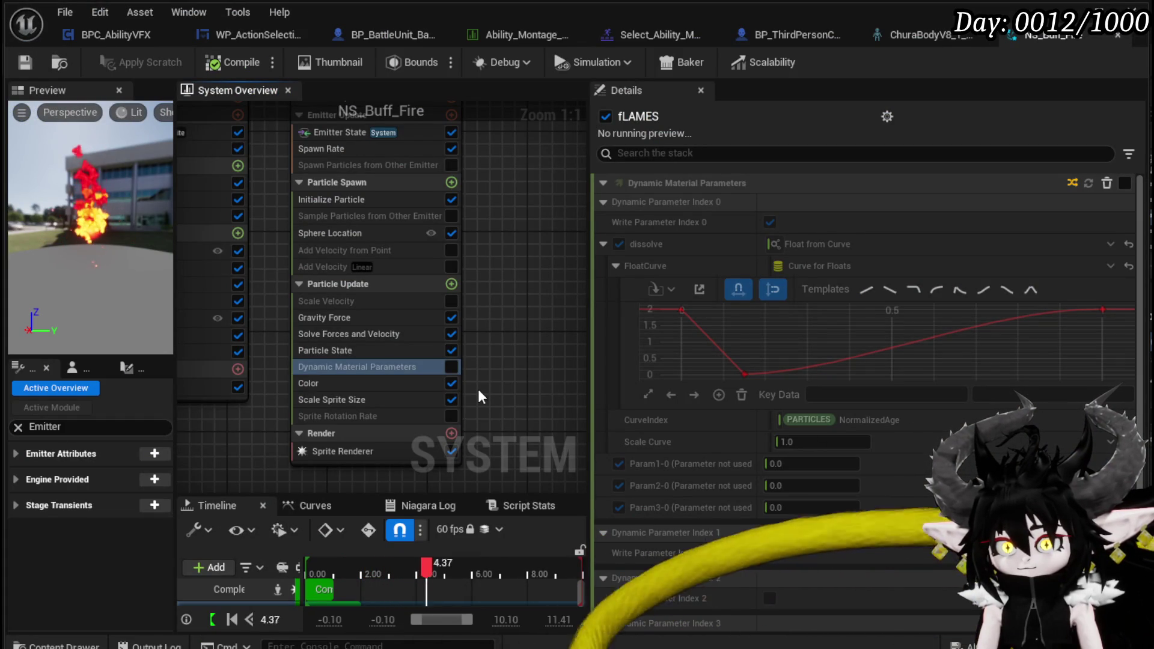
left_click(446, 371)
left_click(365, 349)
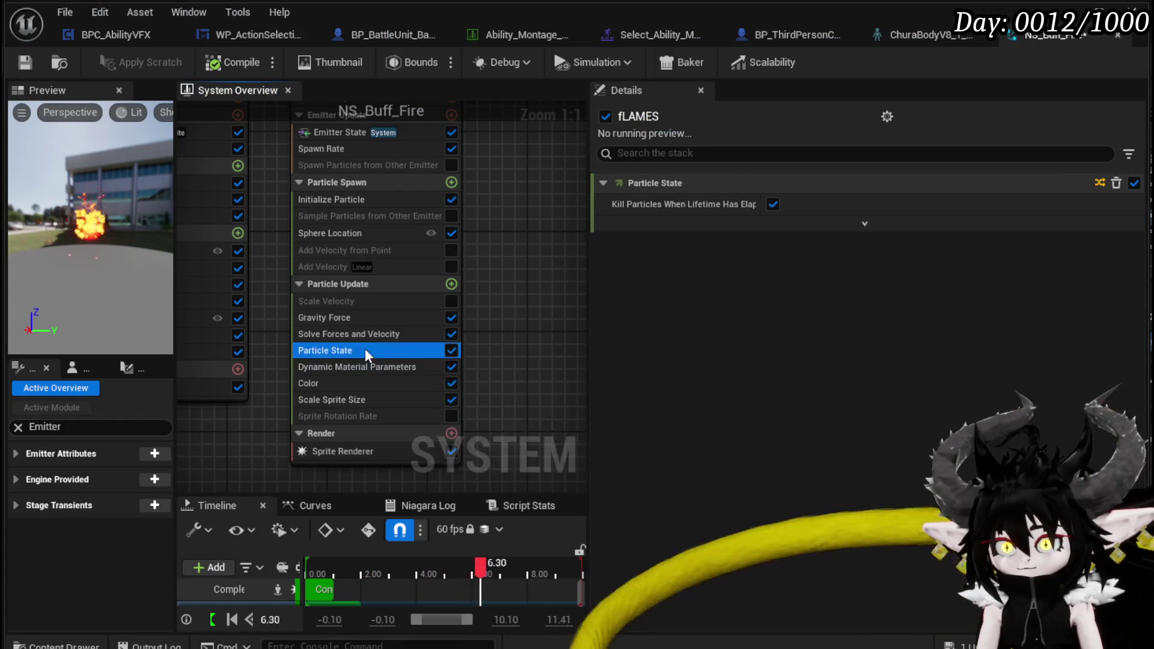
left_click(25, 66)
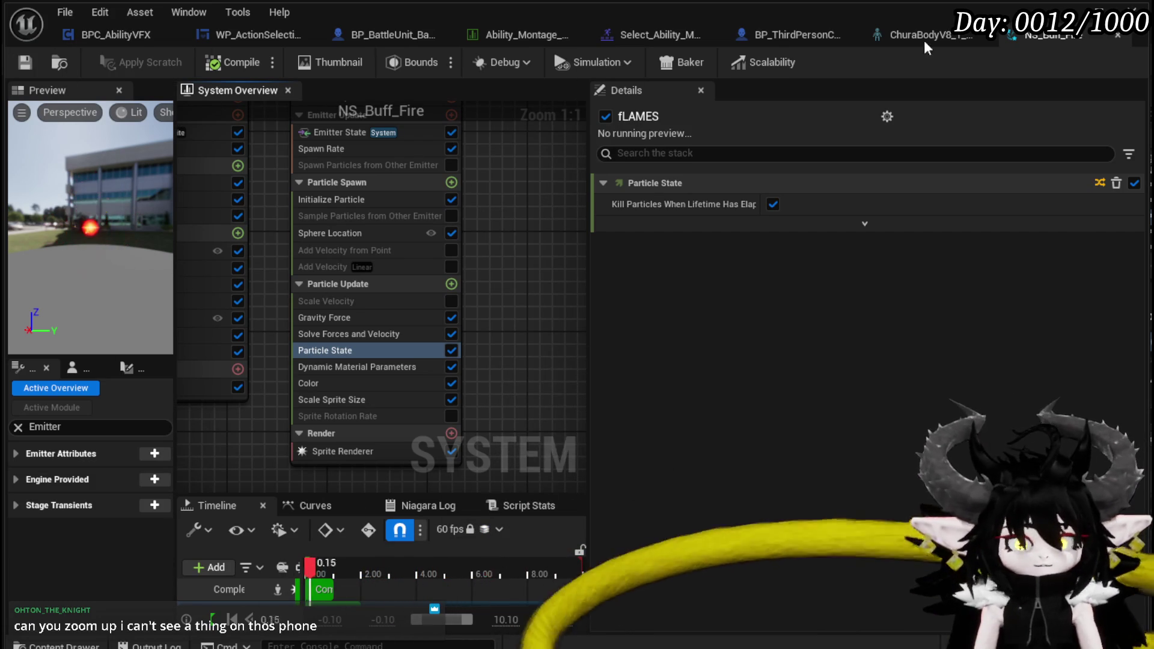
key("alt+Tab")
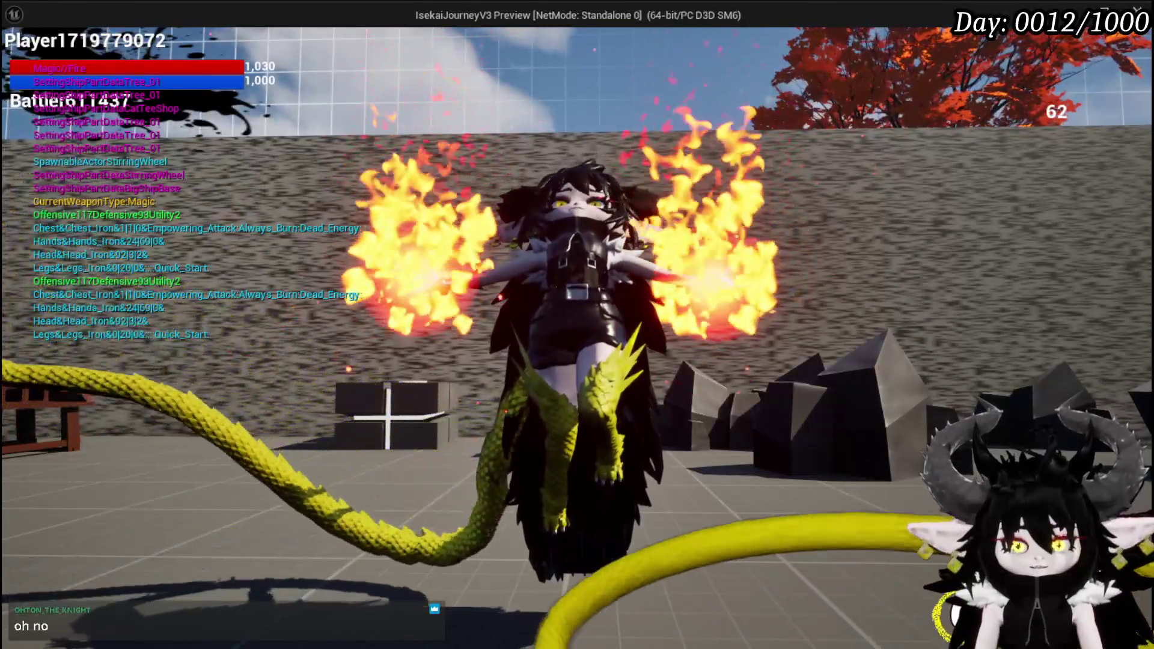
key("Escape")
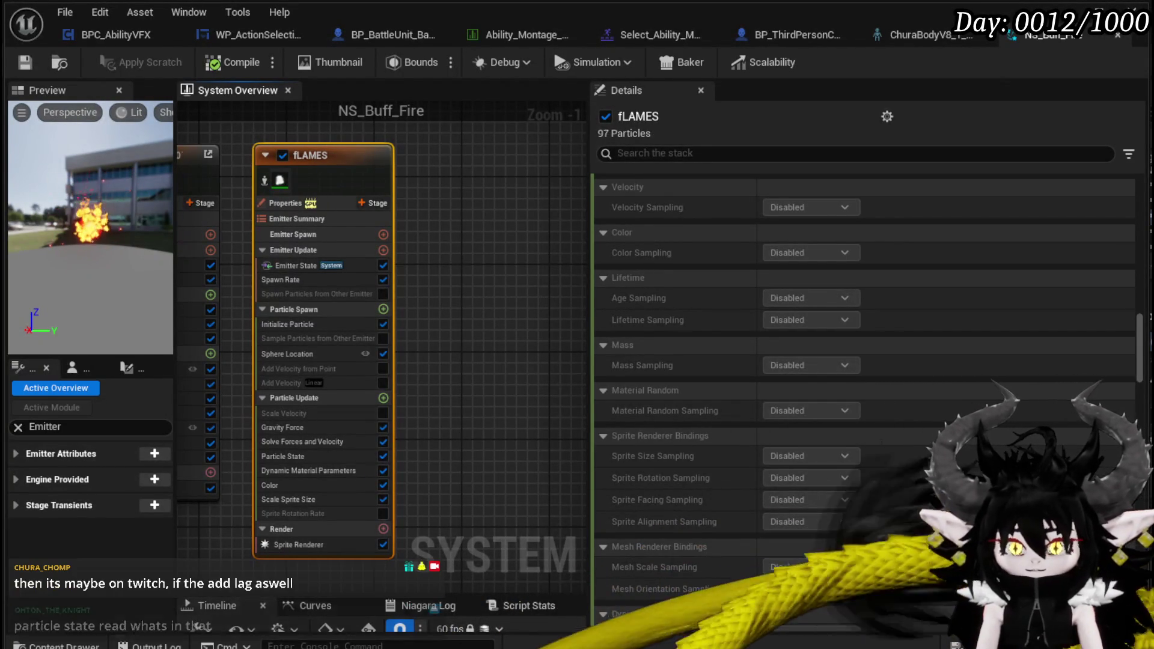
Show the fLAMES Particle State settings, then select the fLAMES emitter node
left_click(301, 455)
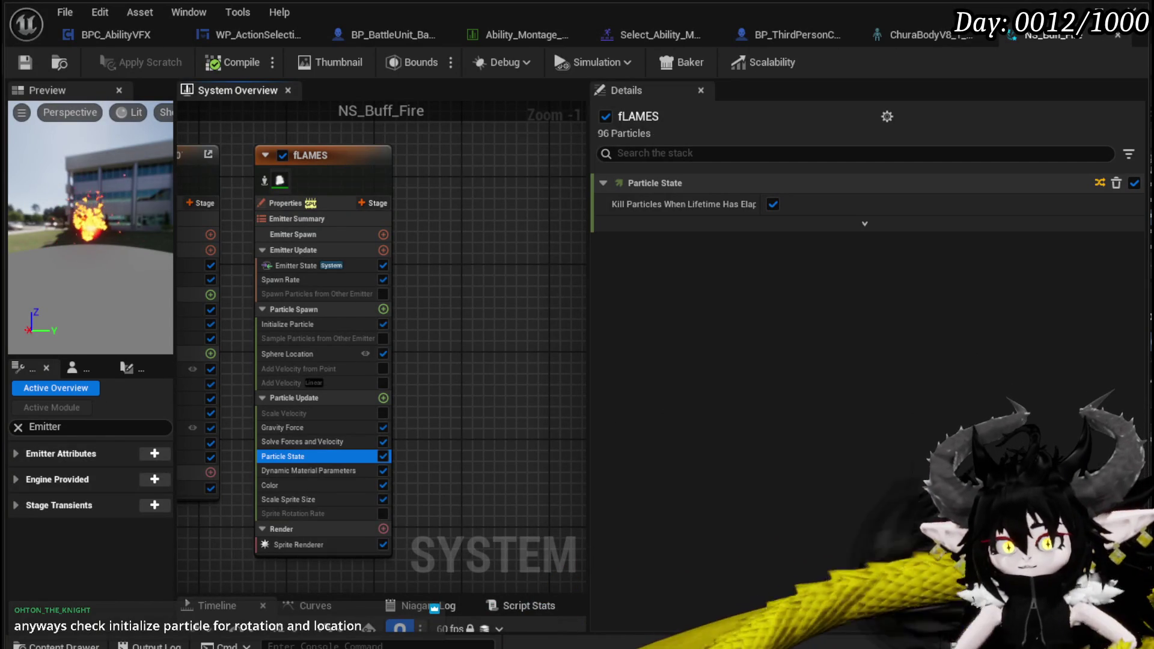
left_click(353, 151)
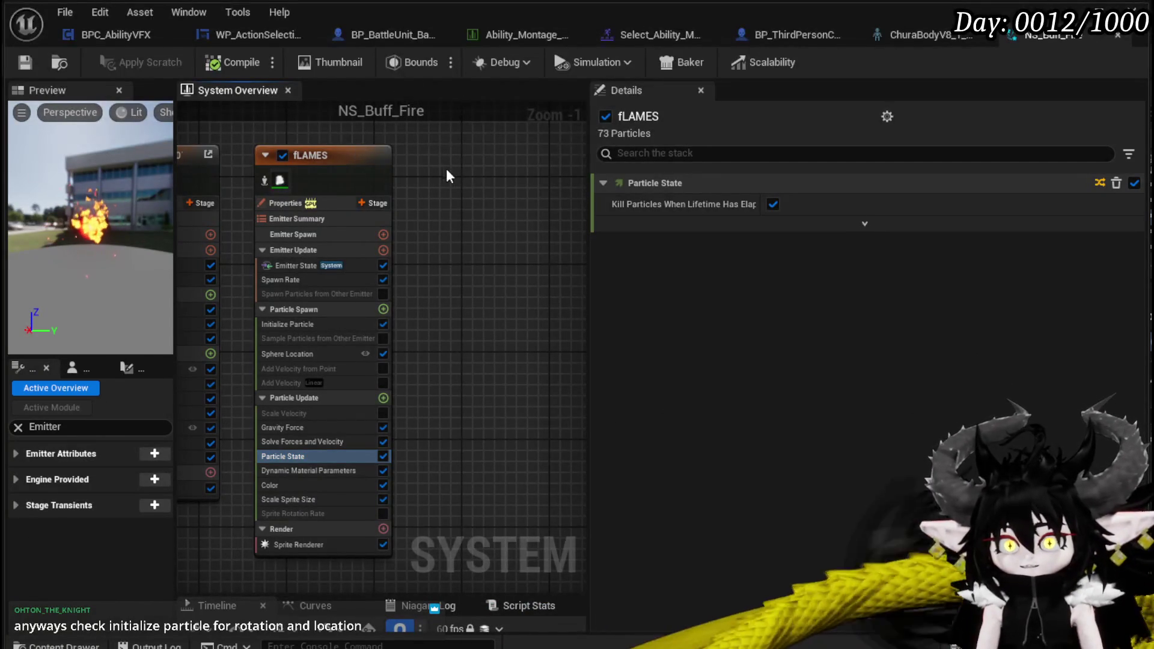
Show fLAMES Initialize Particle: random lifetime 1.5–2.0, sprite size 10–20, random rotation
left_click_drag(471, 177, 508, 153)
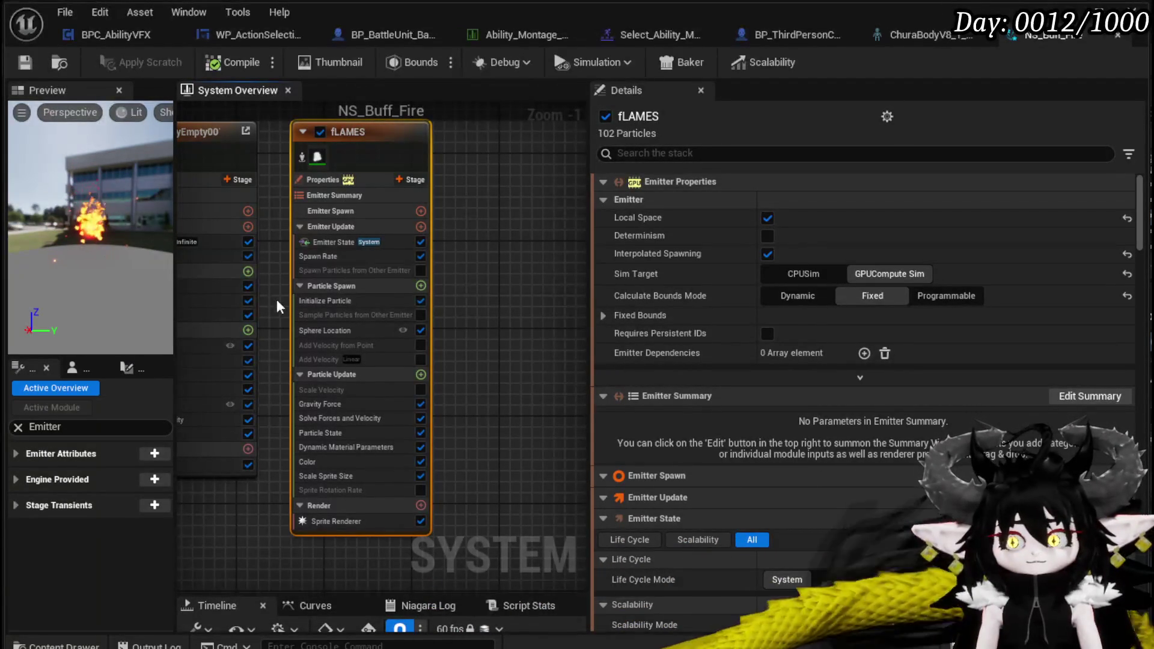
left_click(332, 298)
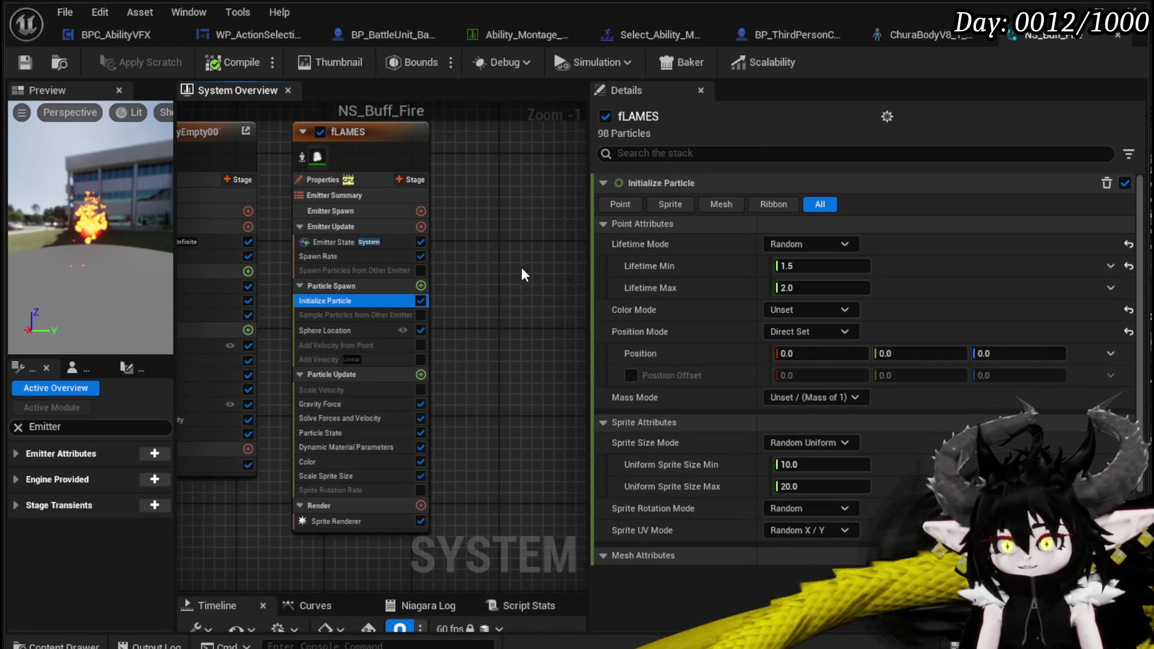